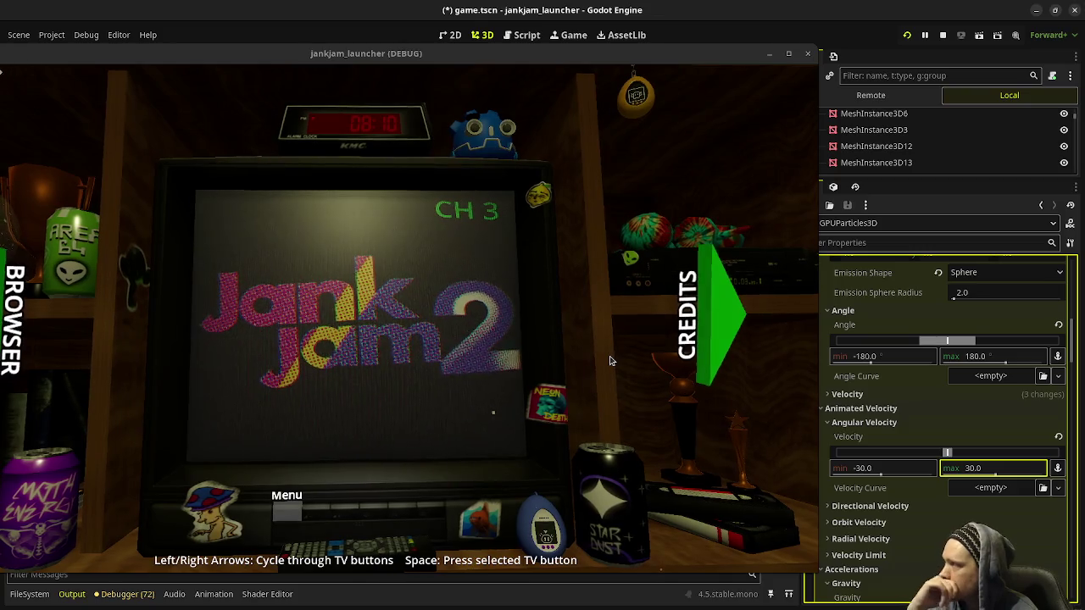
Step: Resize the dust particle quad to 0.0025 × 0.0025 m and maximize the running game window
drag(523, 59, 601, 57)
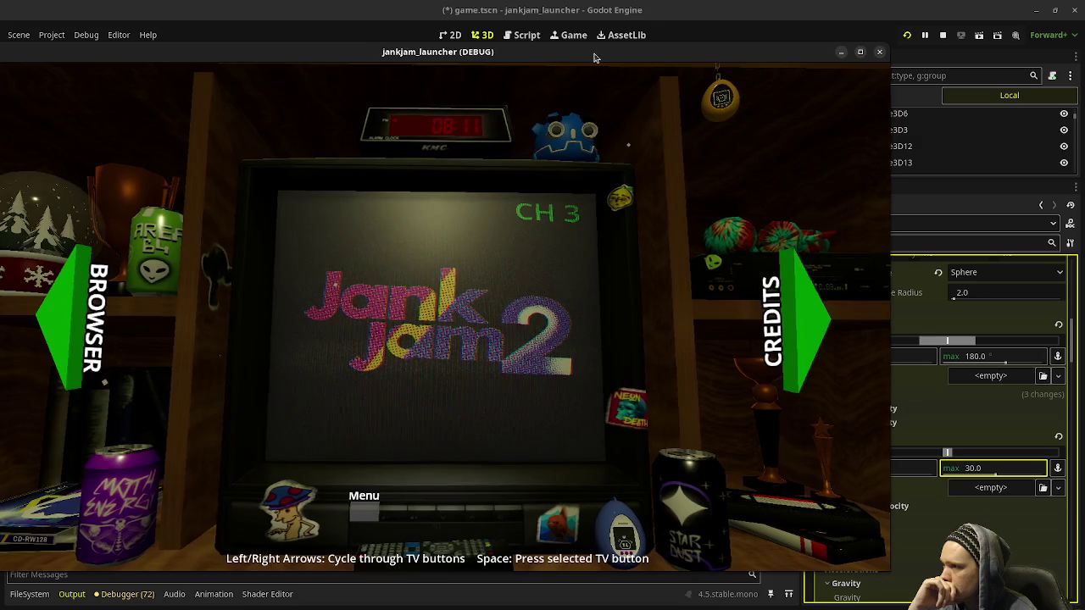
drag(598, 55, 437, 47)
scroll(908, 409, down, 10)
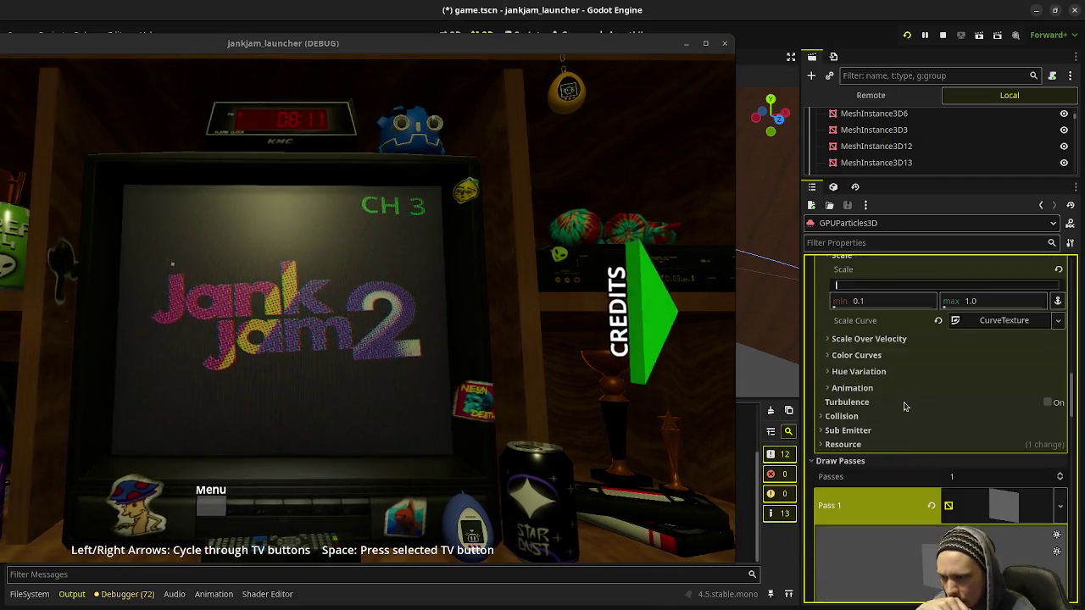
click(857, 378)
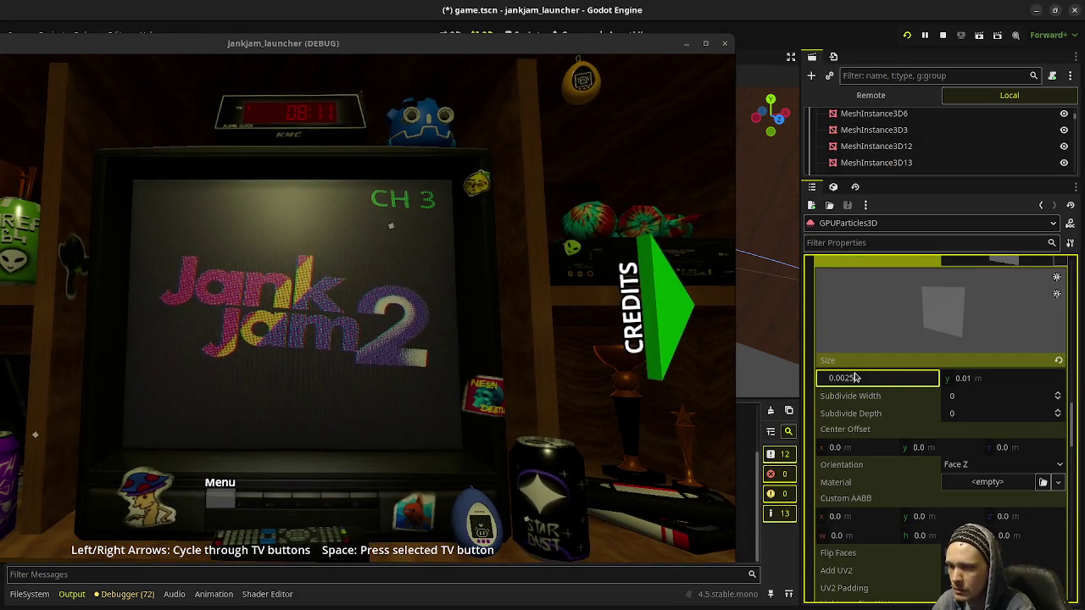
click(1014, 380)
text(0.0025)
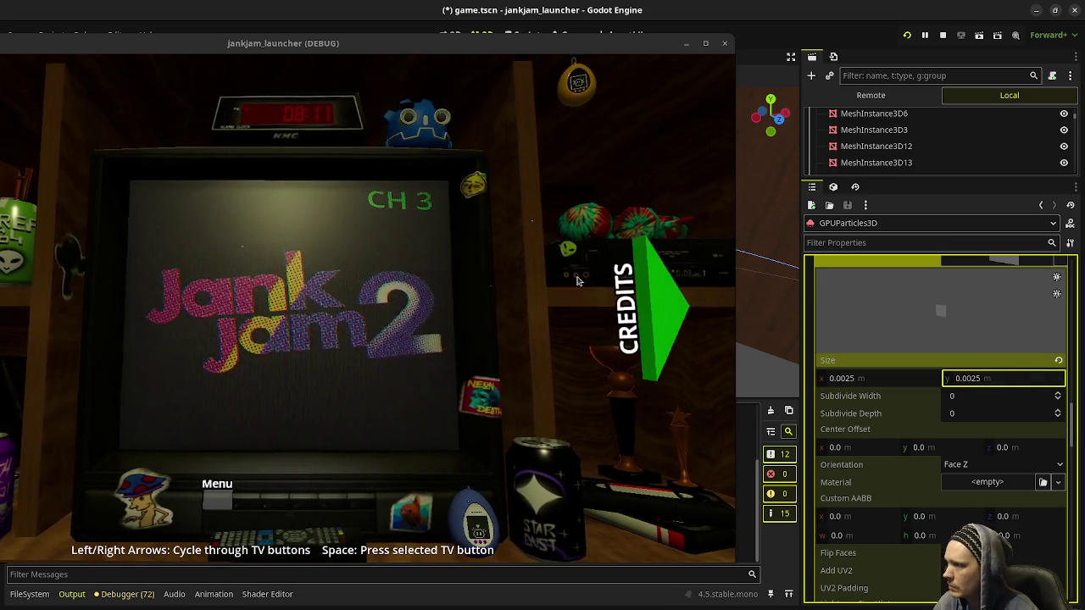
double_click(686, 44)
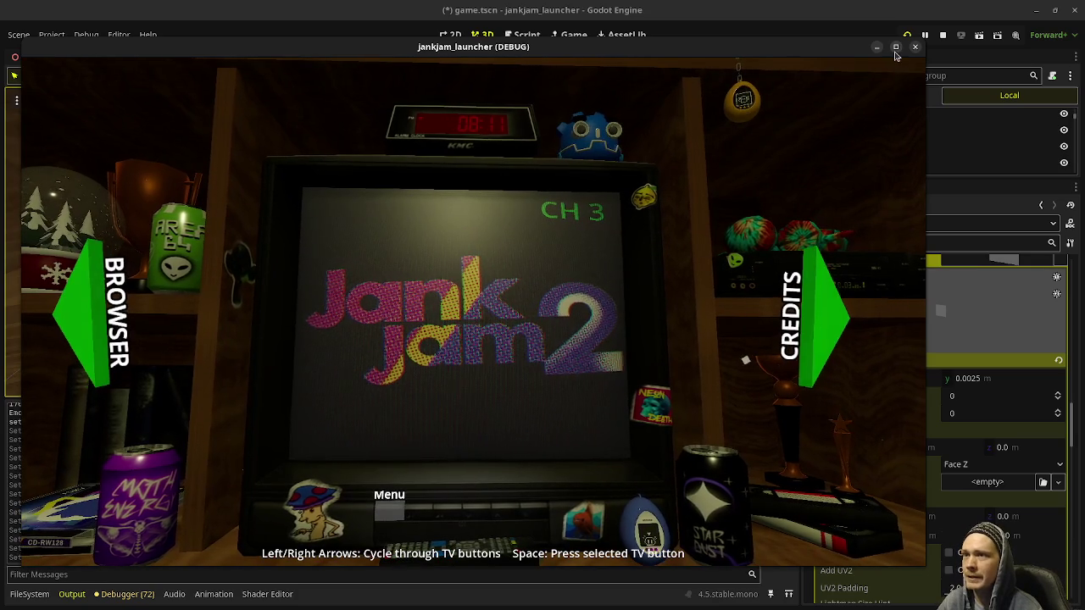
click(895, 48)
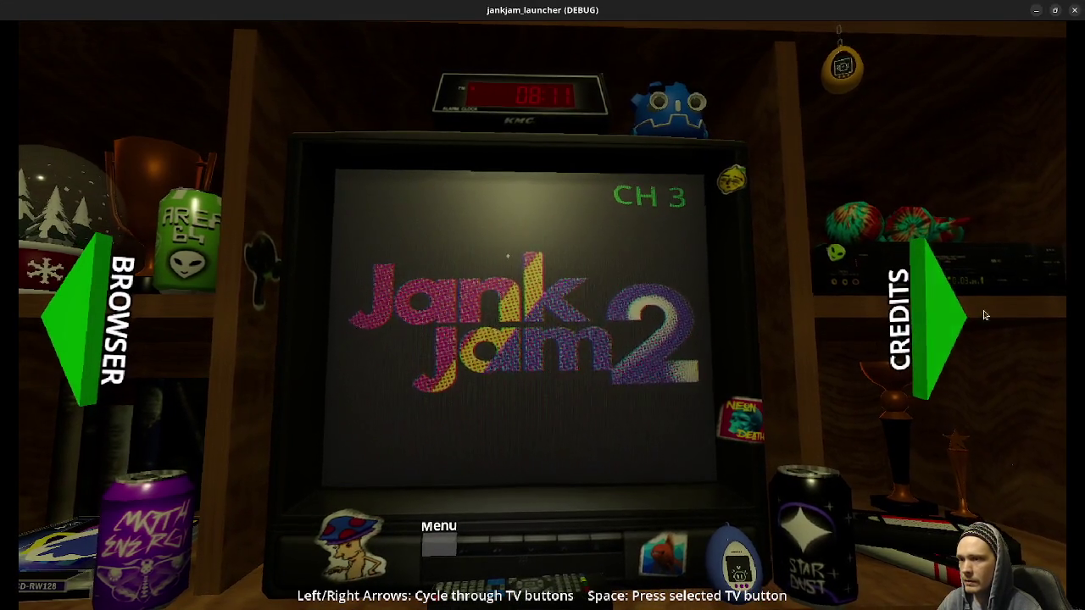
click(928, 322)
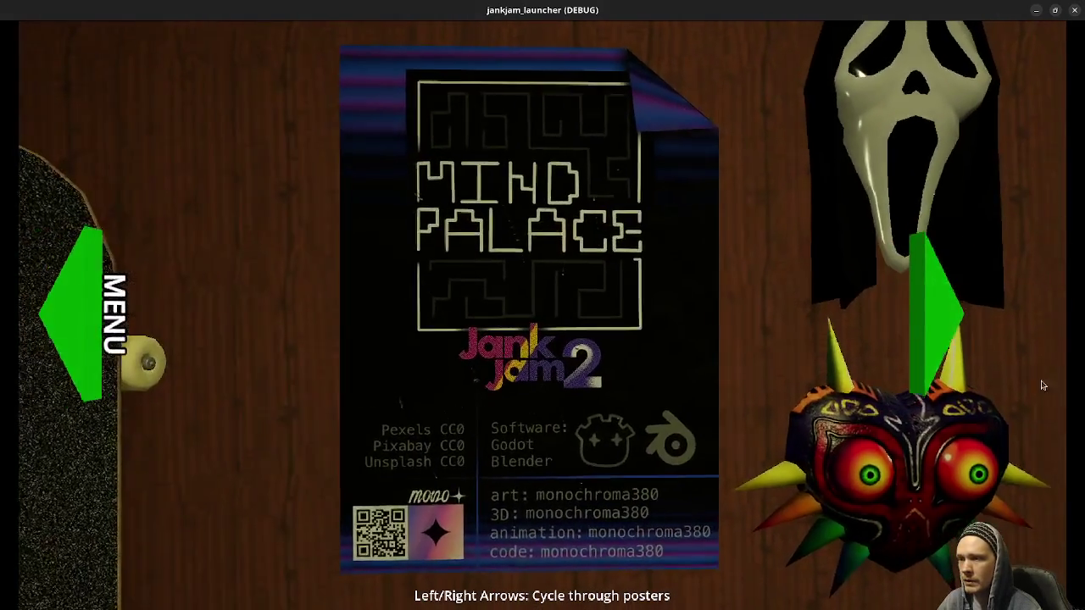
click(938, 333)
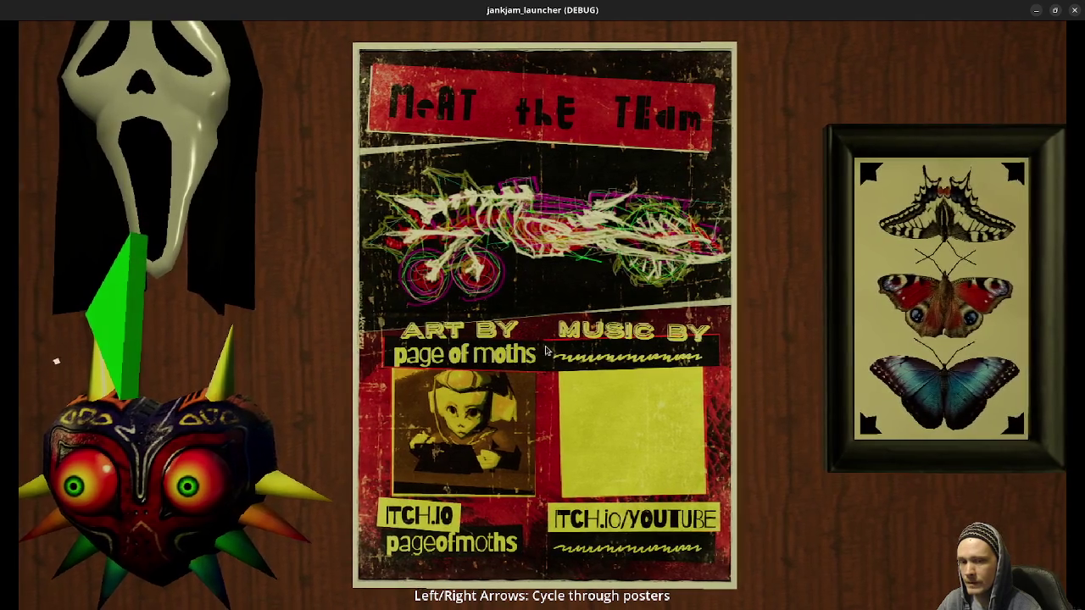
key(Escape)
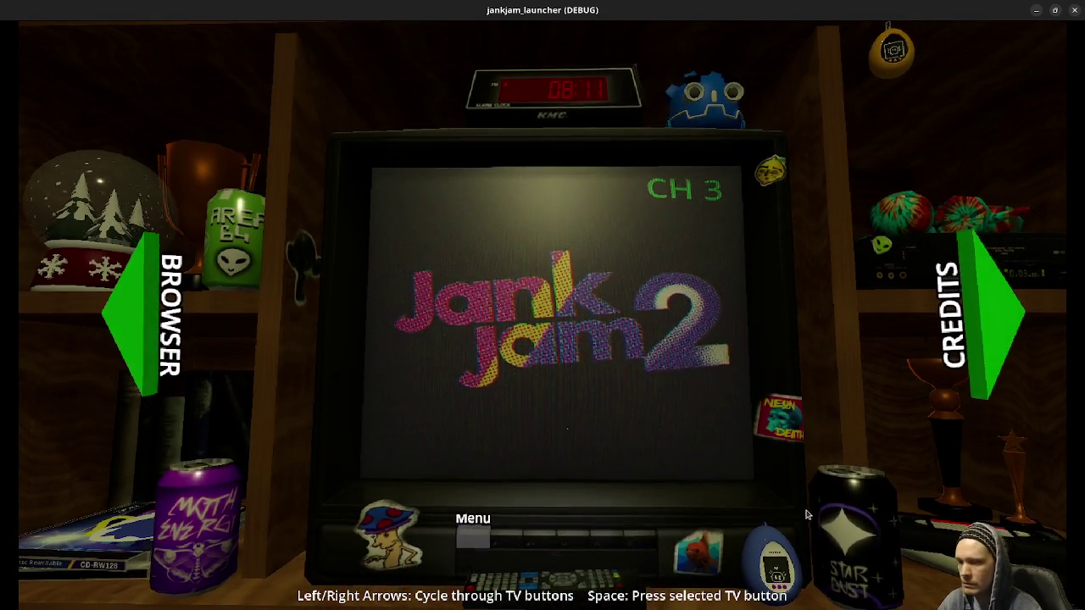
Step: Move the TV selection to Power Off, open the CD shelf, then go back to the TV menu
key(Right)
key(Right)
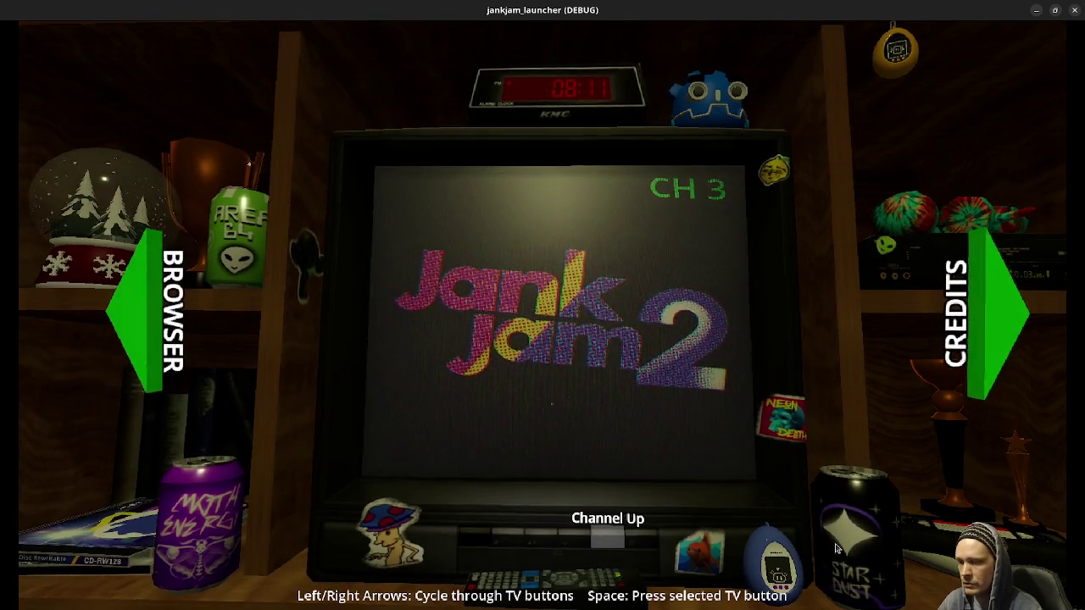
key(Right)
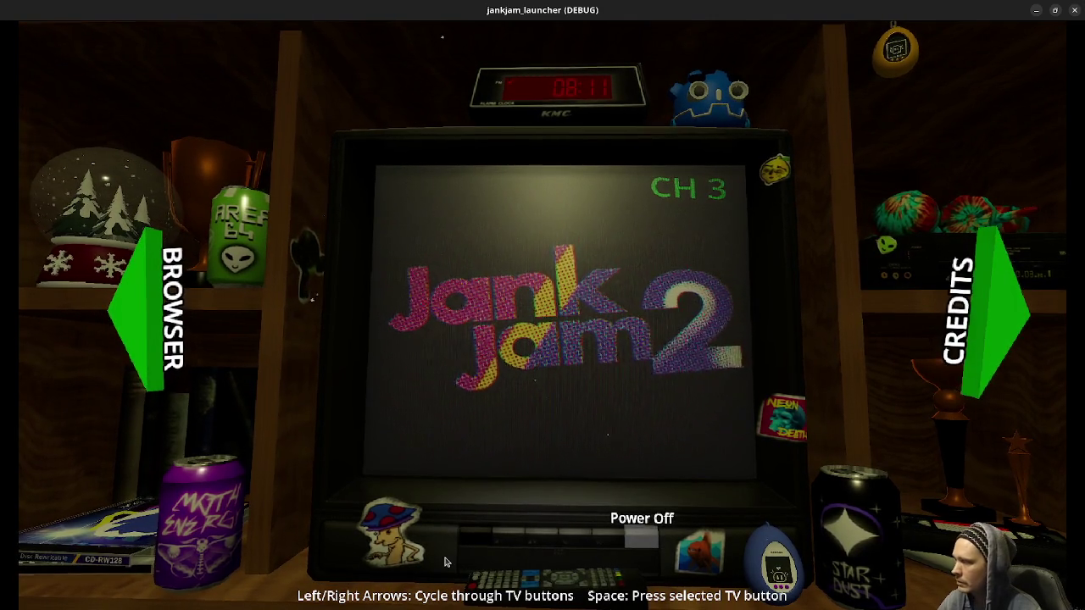
click(142, 338)
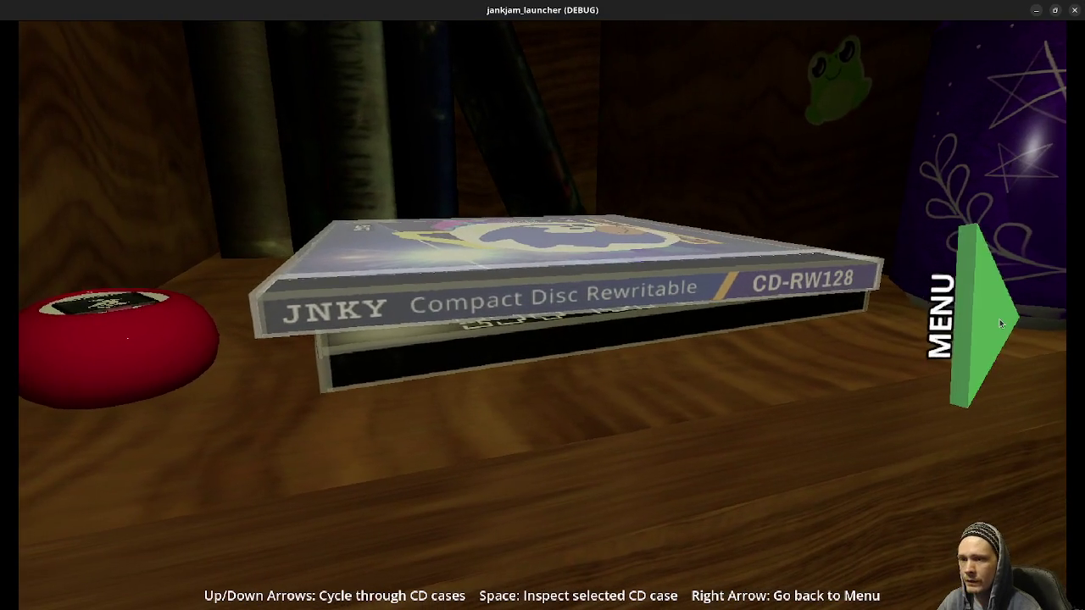
click(999, 319)
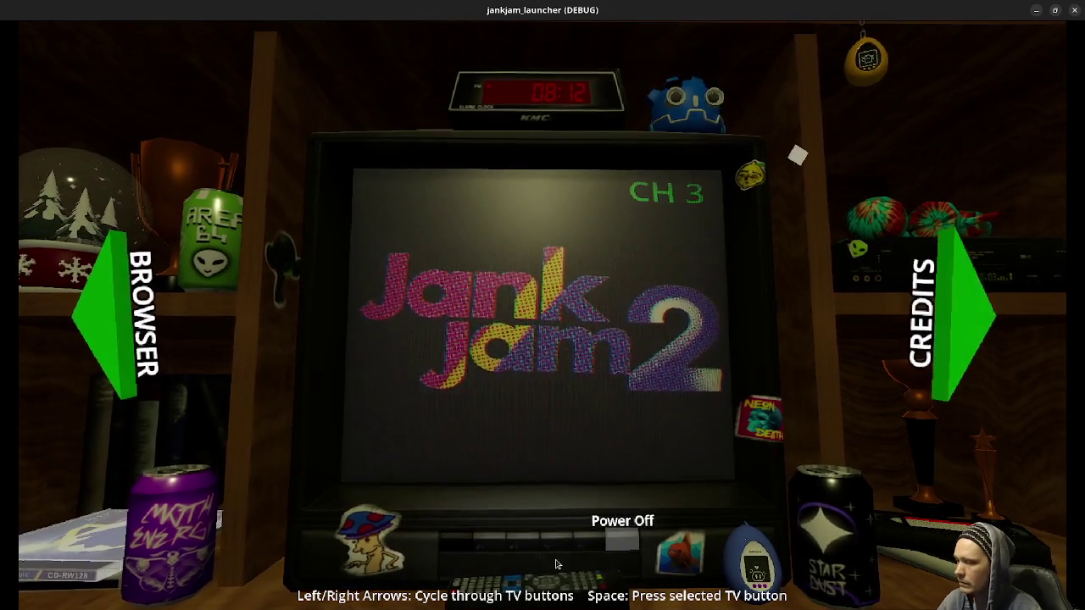
Step: Move the selection back to Volume Down, reopen the CD shelf and pick up the Mind Palace case
key(Left)
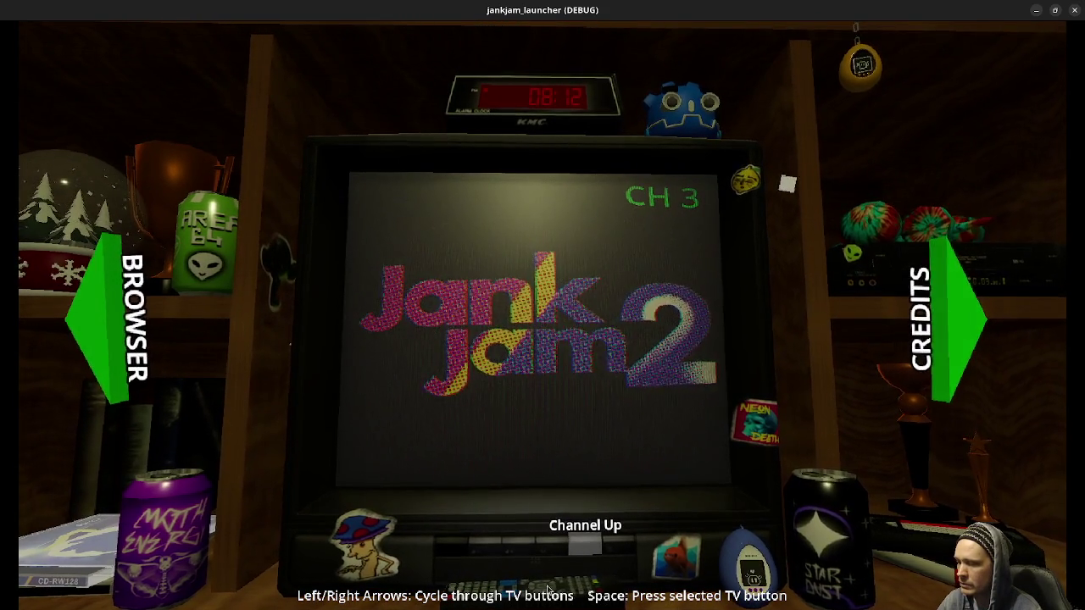
key(Left)
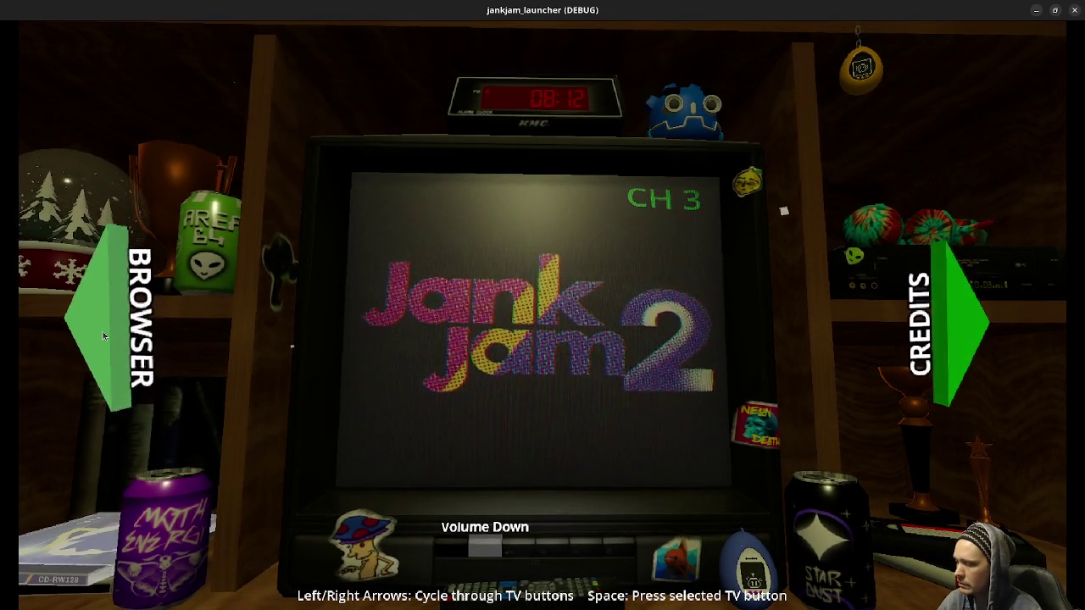
click(103, 332)
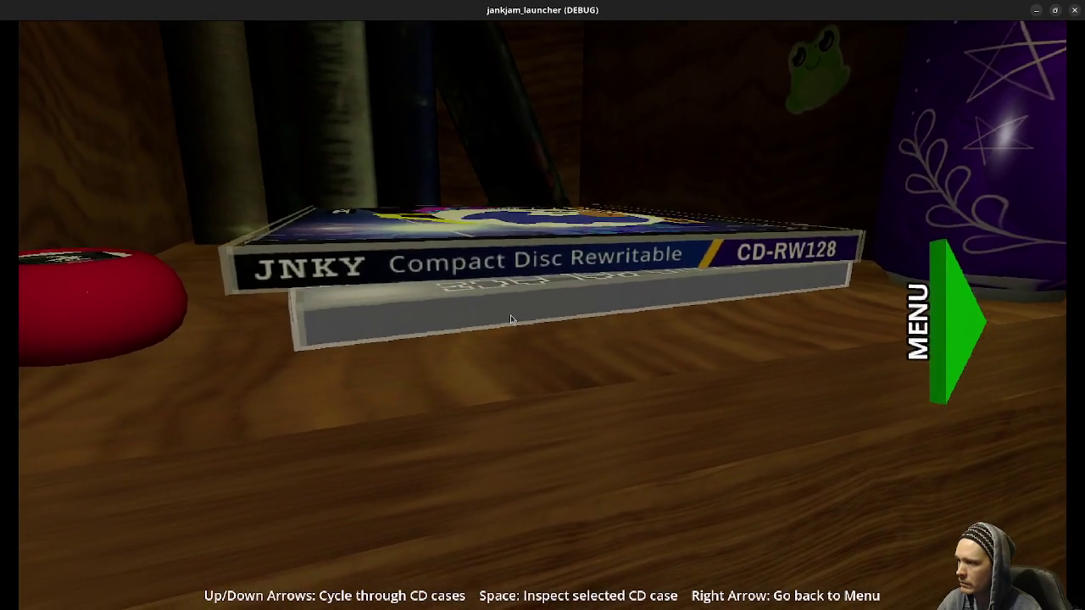
click(519, 324)
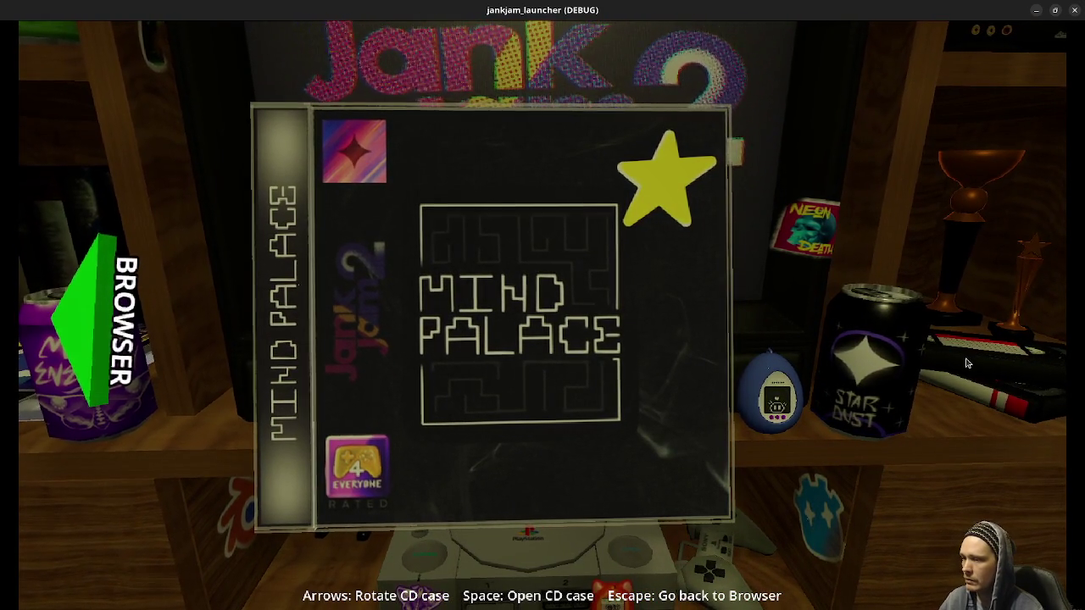
Step: Turn the Mind Palace case over and back, open it and insert the disc into the console
key(Left)
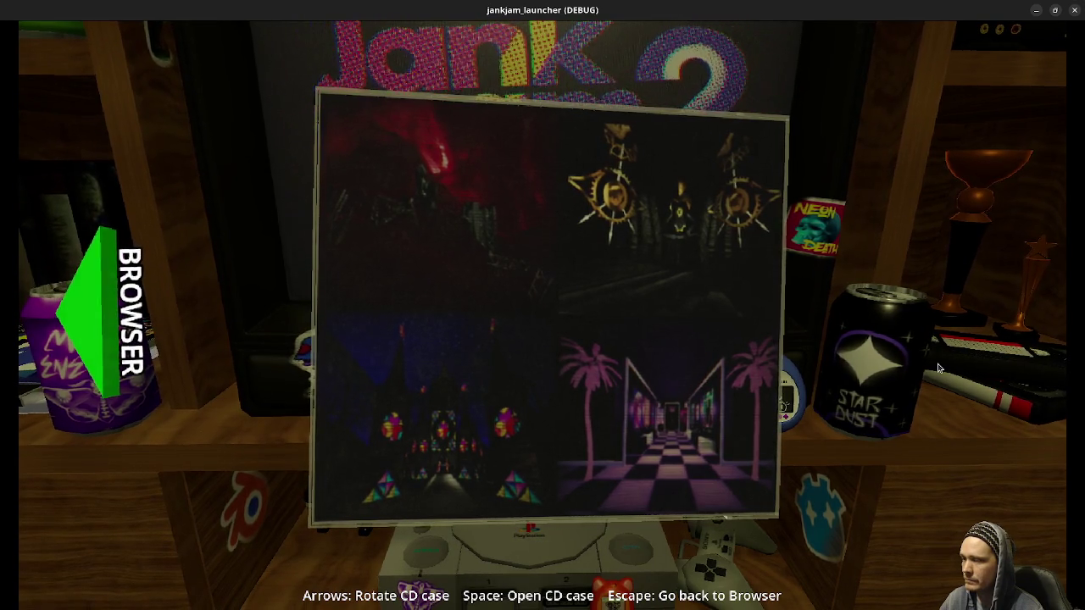
key(Left)
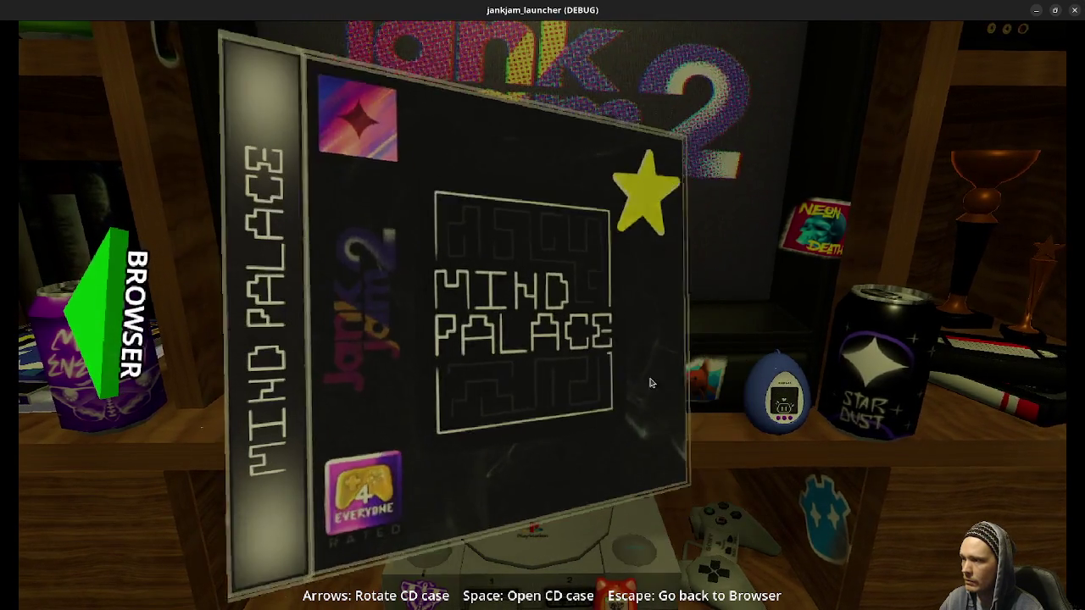
key(space)
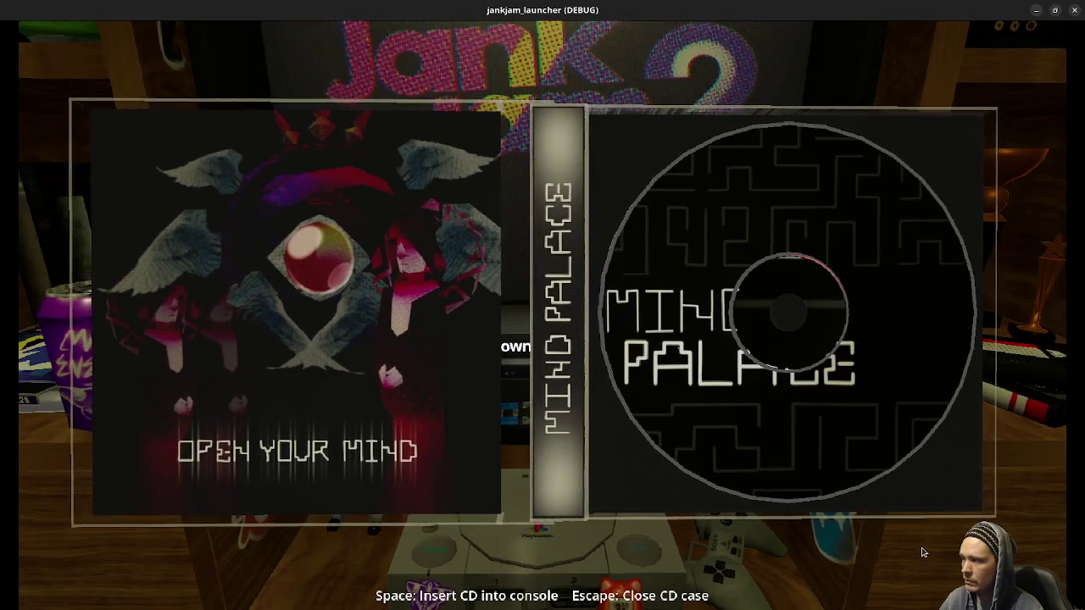
key(space)
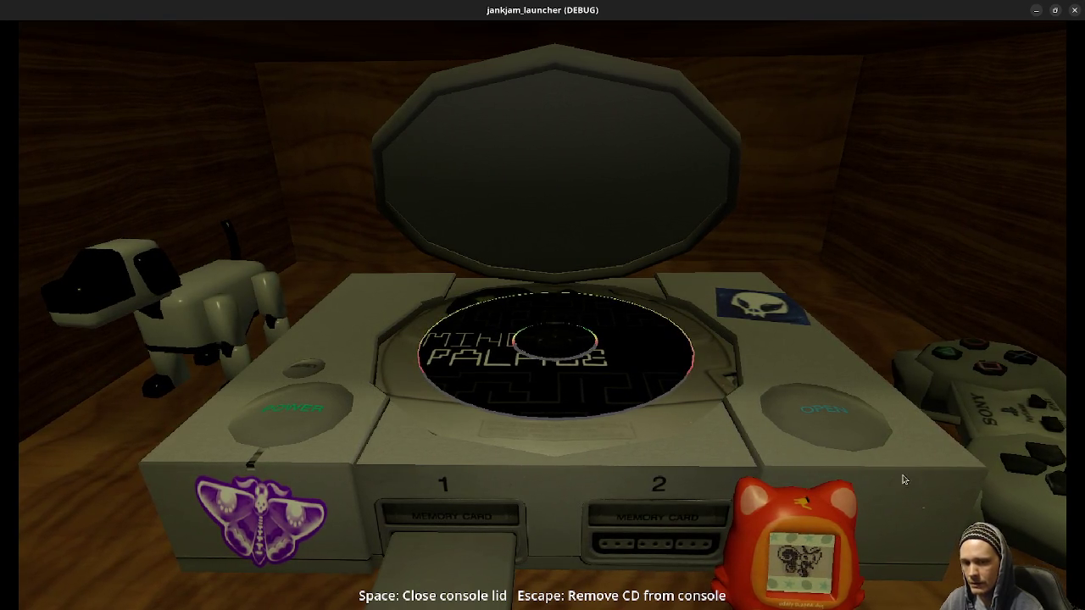
Step: Close and reopen the console lid, then take the disc back out
click(627, 217)
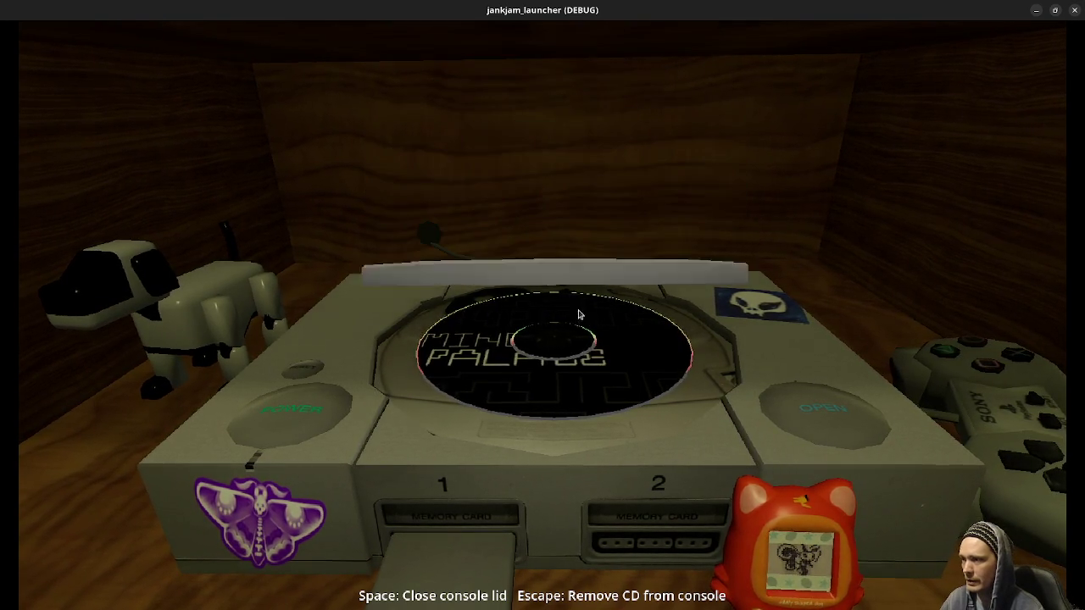
click(818, 411)
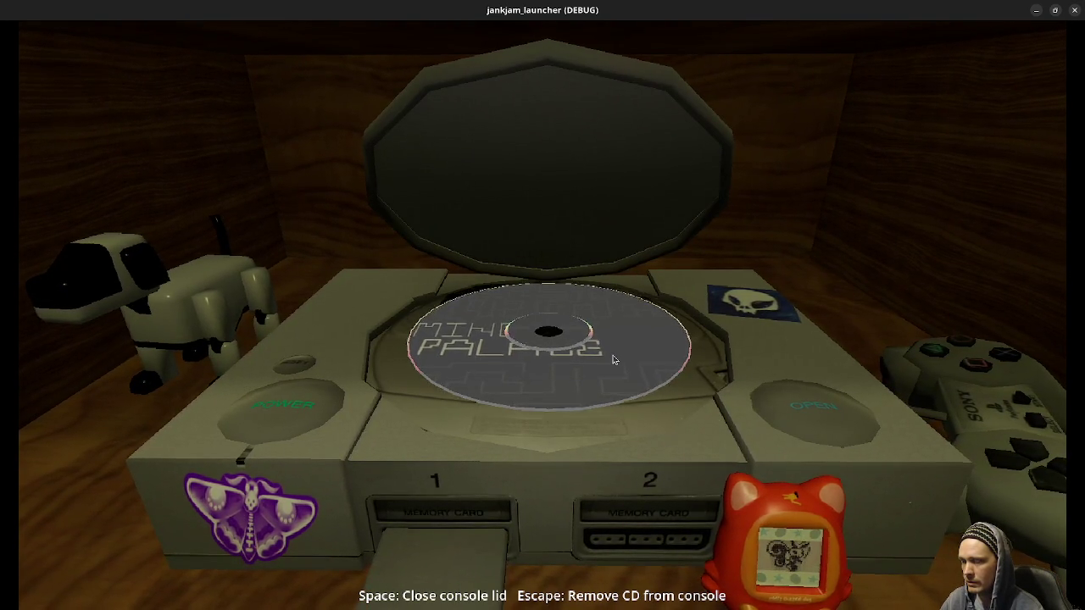
click(614, 361)
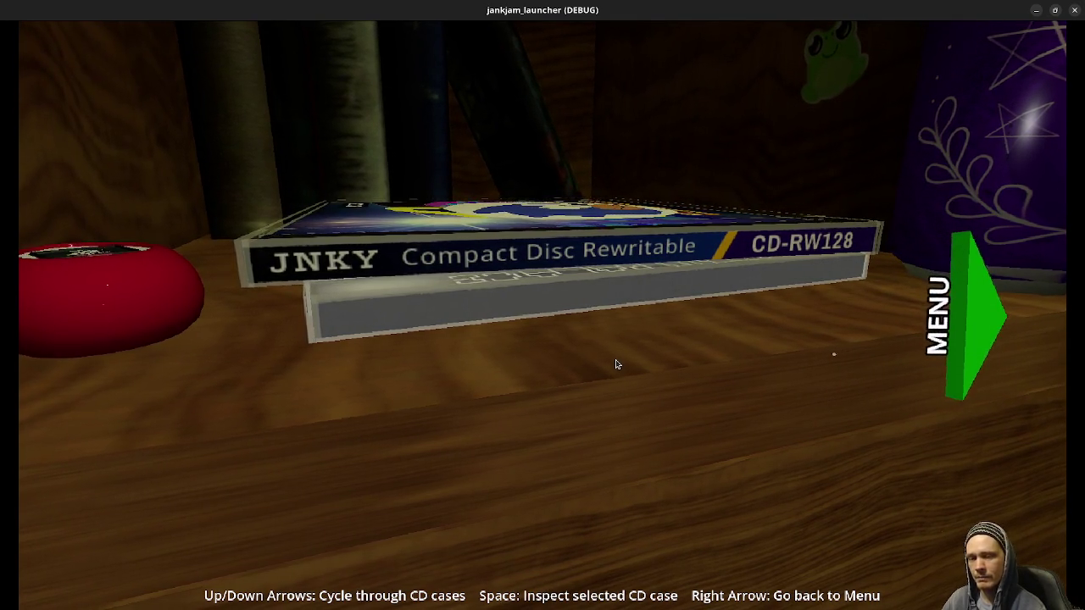
Step: Use the green MENU arrow to get back to the TV menu showing Jank Jam 2
click(957, 316)
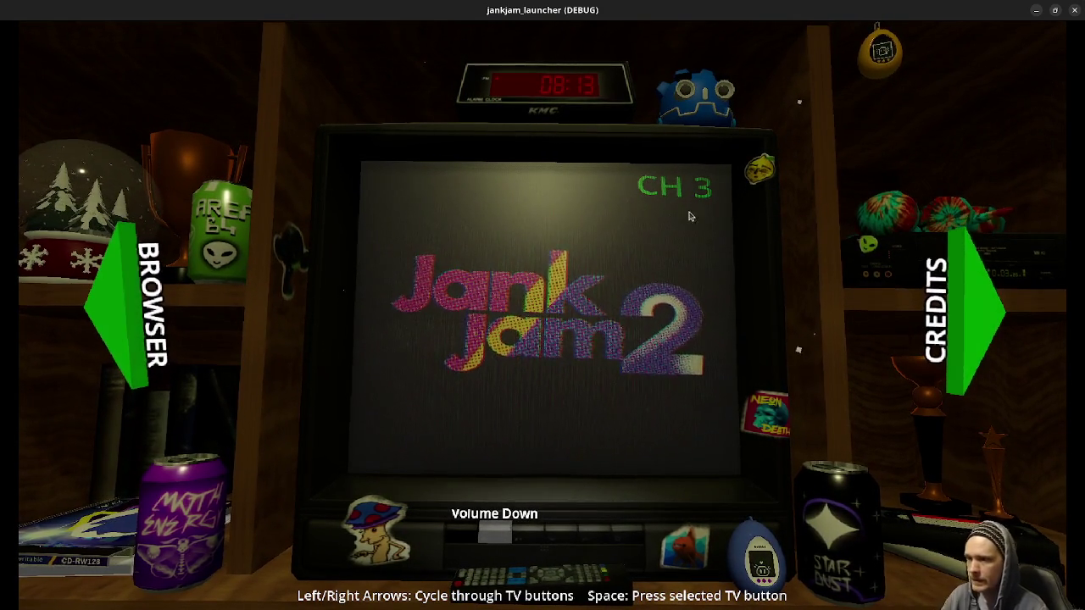
Step: Leave full screen and enable Turbulence on the dust process material (strength 1.0, scale 9.0)
key(F11)
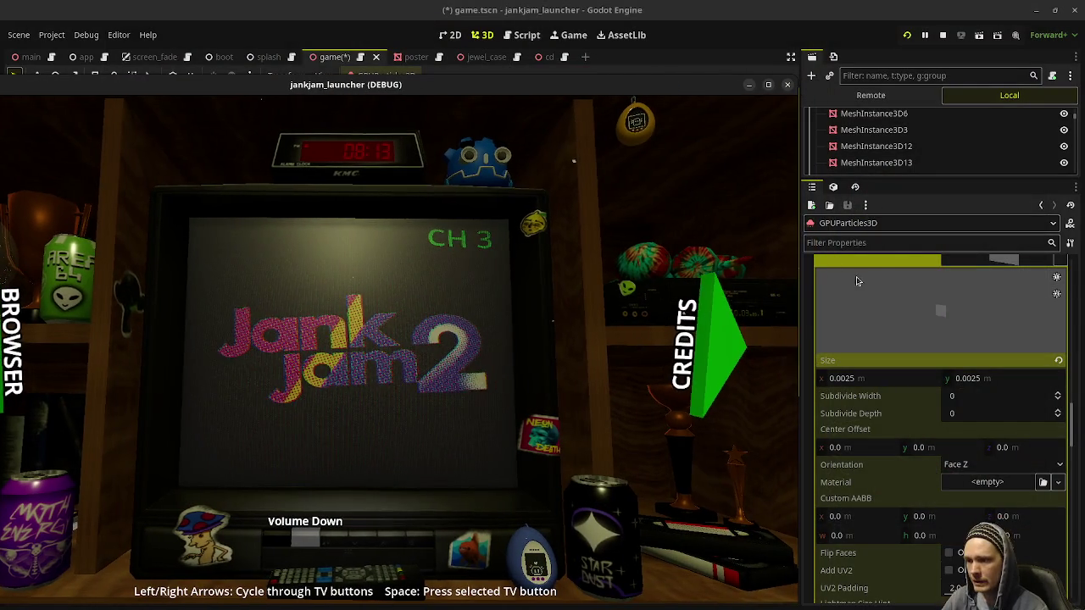
scroll(881, 339, down, 20)
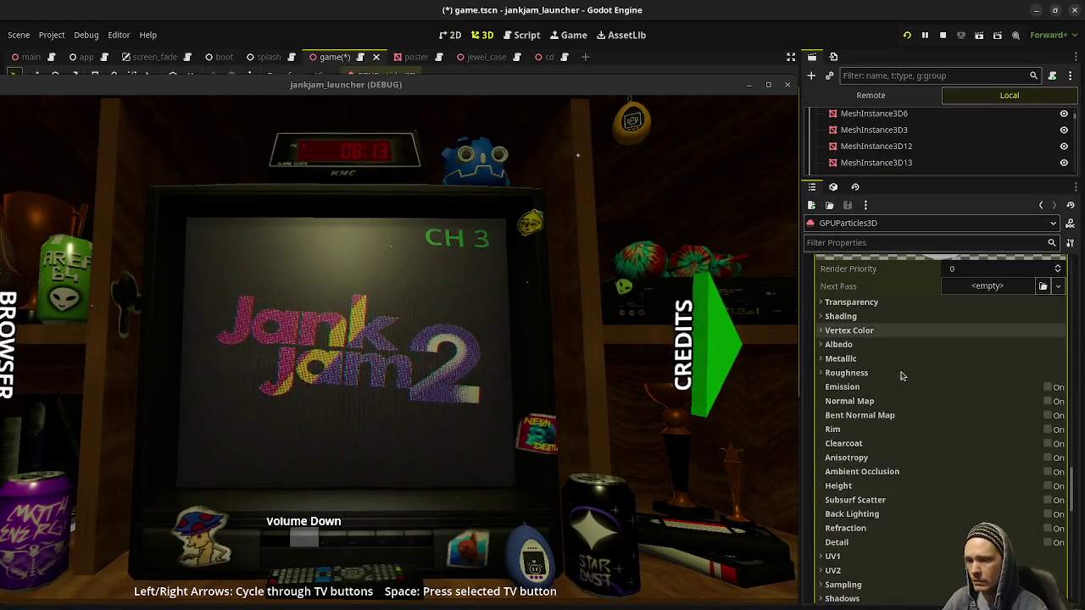
scroll(890, 386, up, 15)
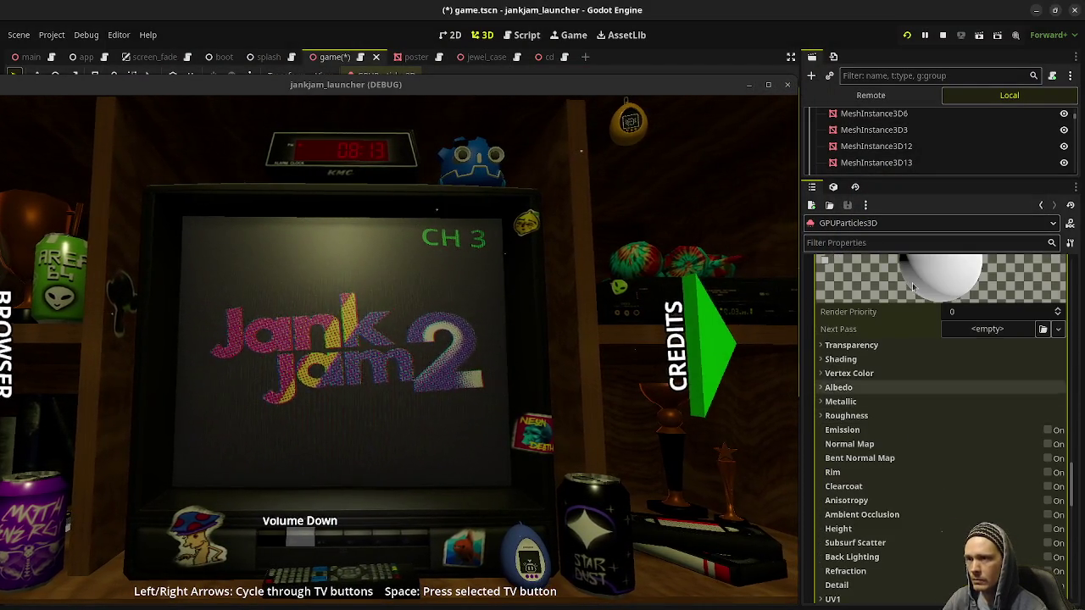
scroll(877, 380, up, 15)
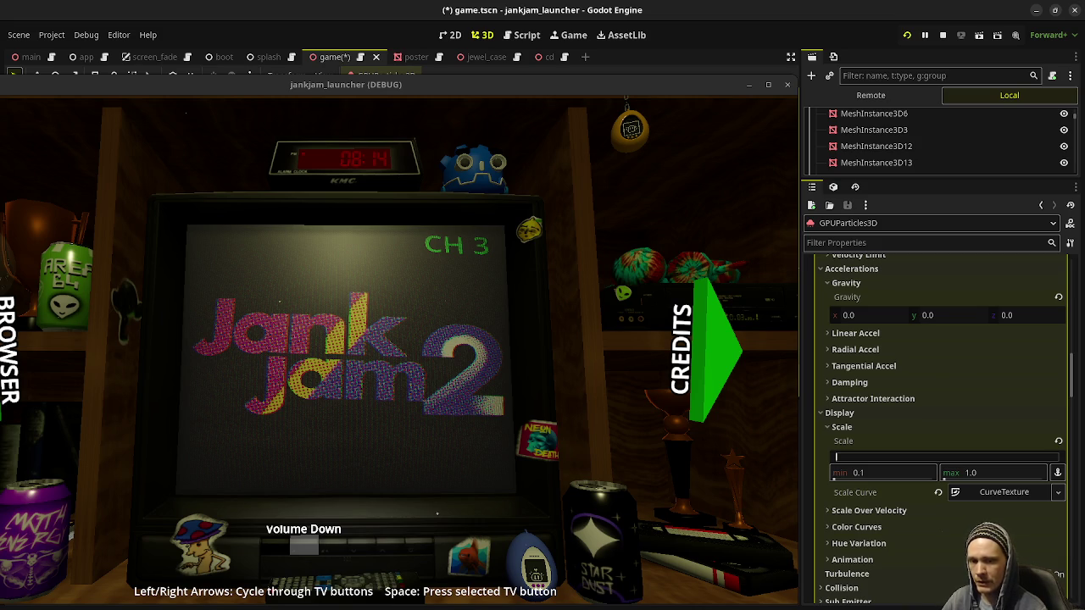
click(930, 405)
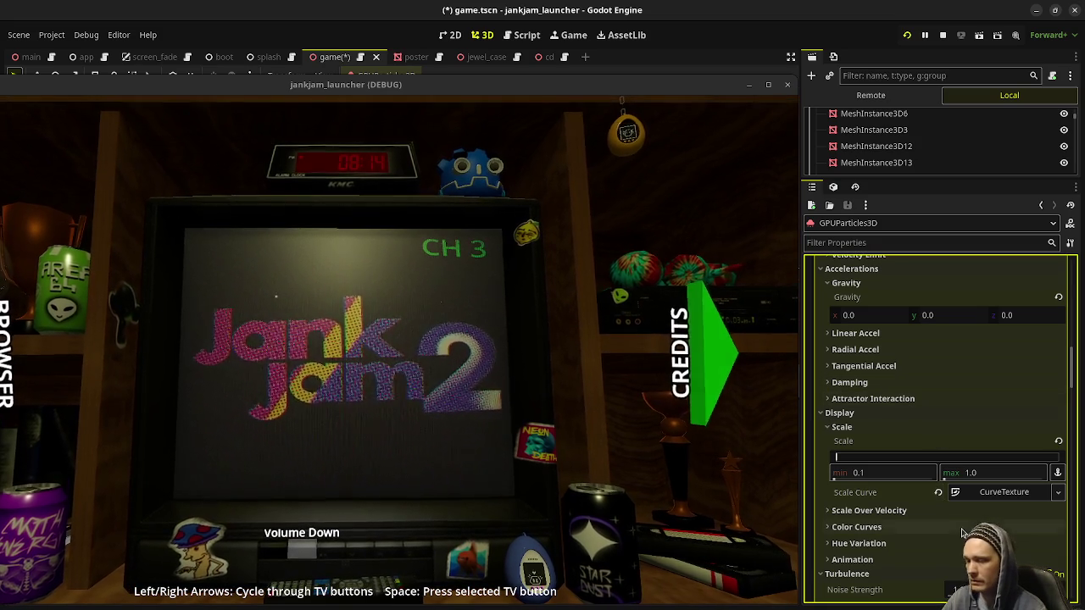
scroll(907, 530, down, 2)
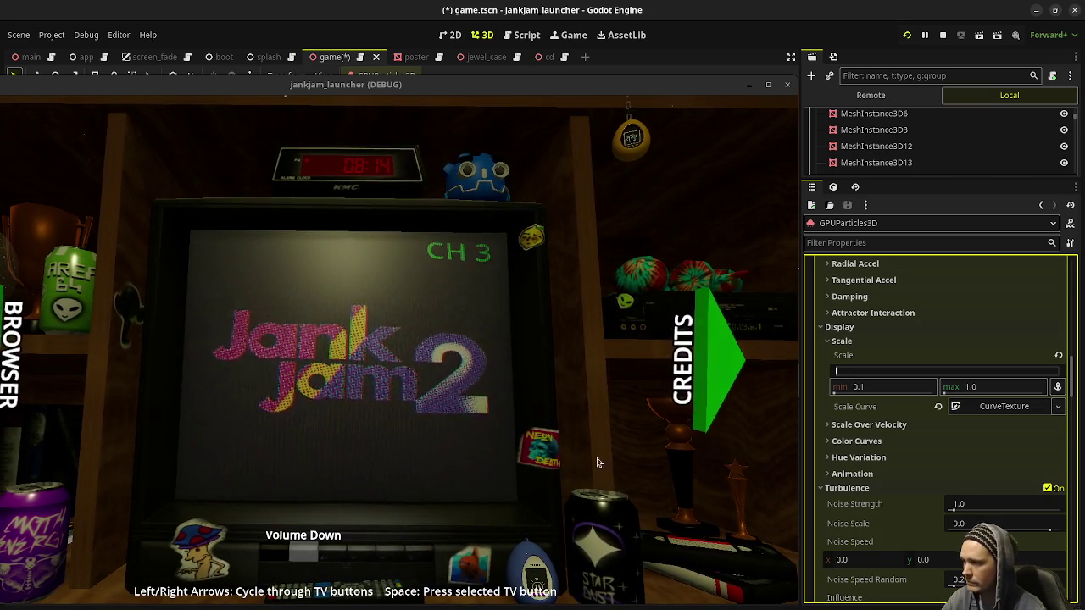
Step: Edit the turbulence noise strength and set the noise scale to 32.0
scroll(908, 543, down, 2)
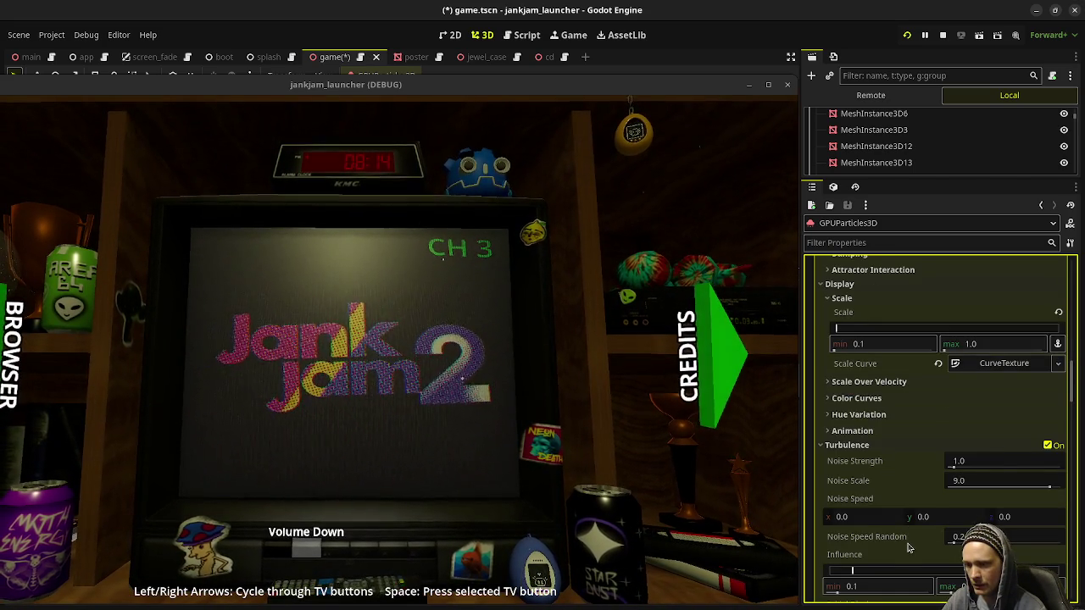
scroll(907, 547, down, 2)
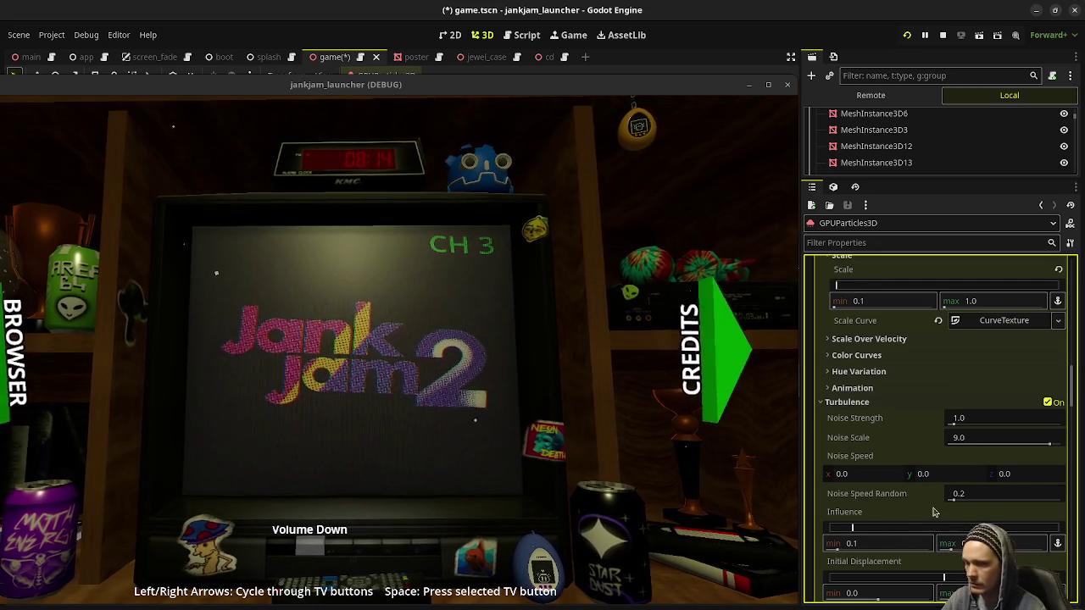
click(984, 419)
text(0)
key(Return)
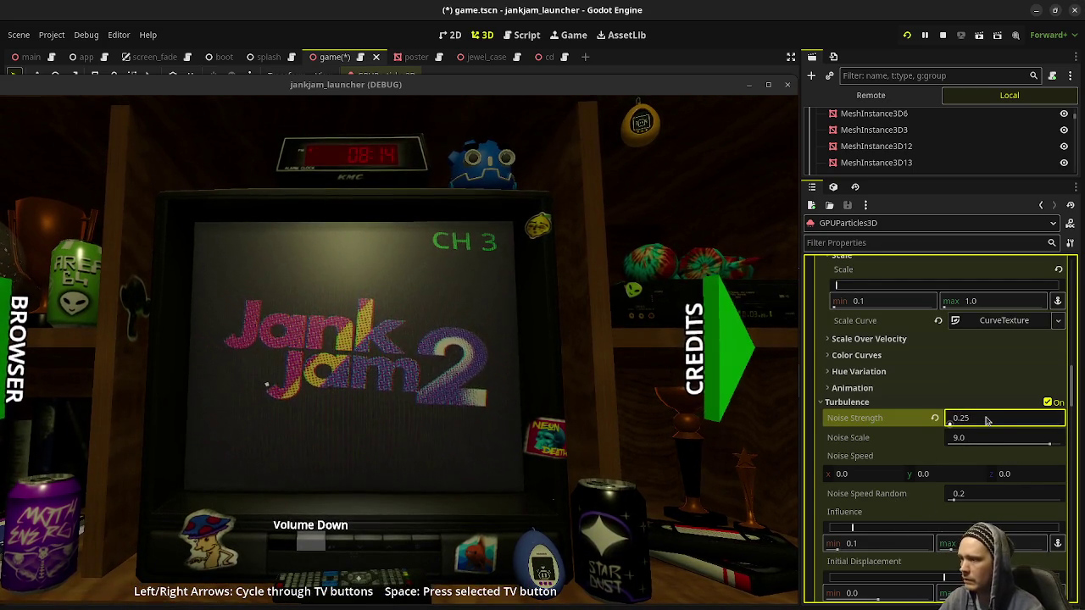
click(983, 437)
text(32)
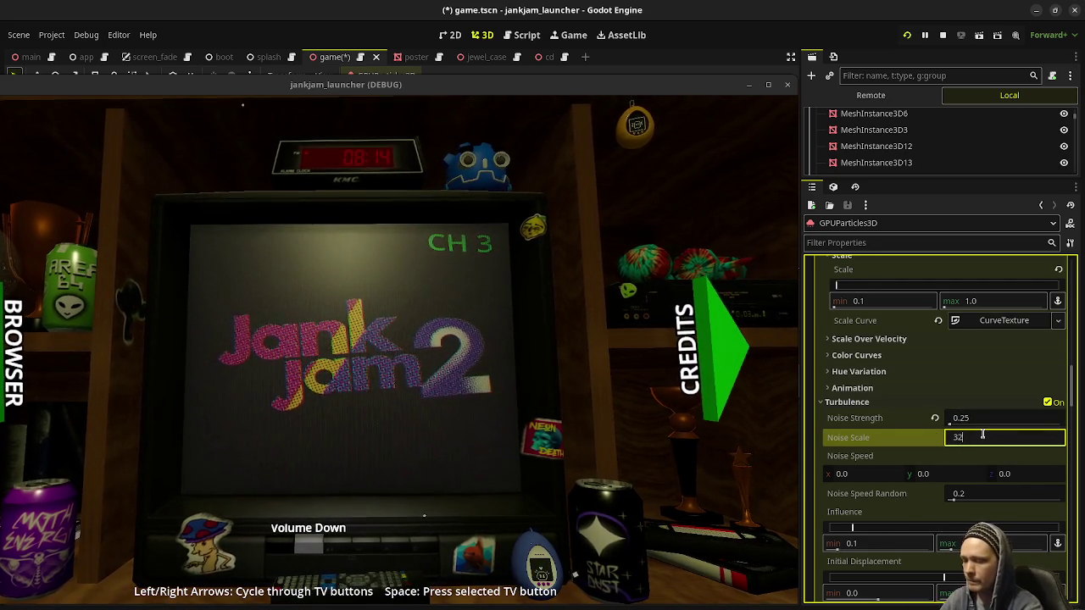
key(Return)
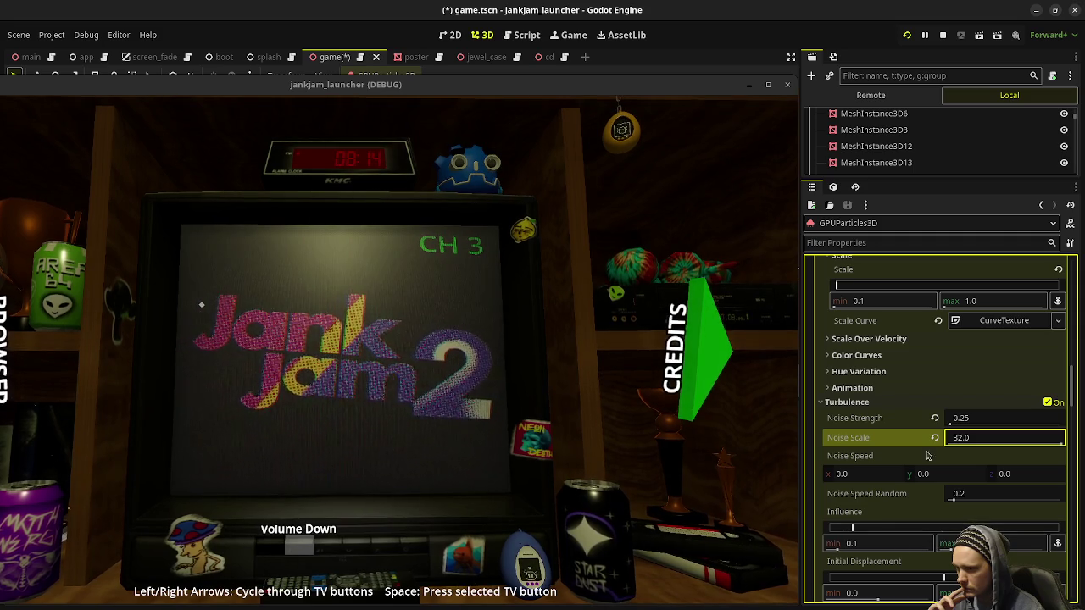
Step: Lower the turbulence noise strength to 0.1 and the minimum influence to 0.05
click(955, 418)
text(0.)
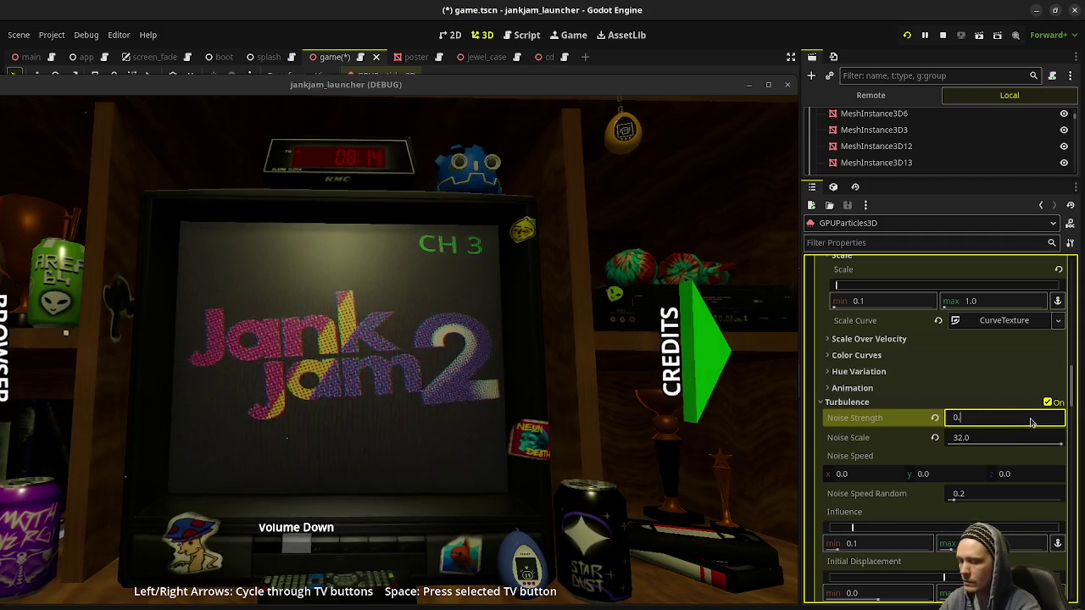
text(1)
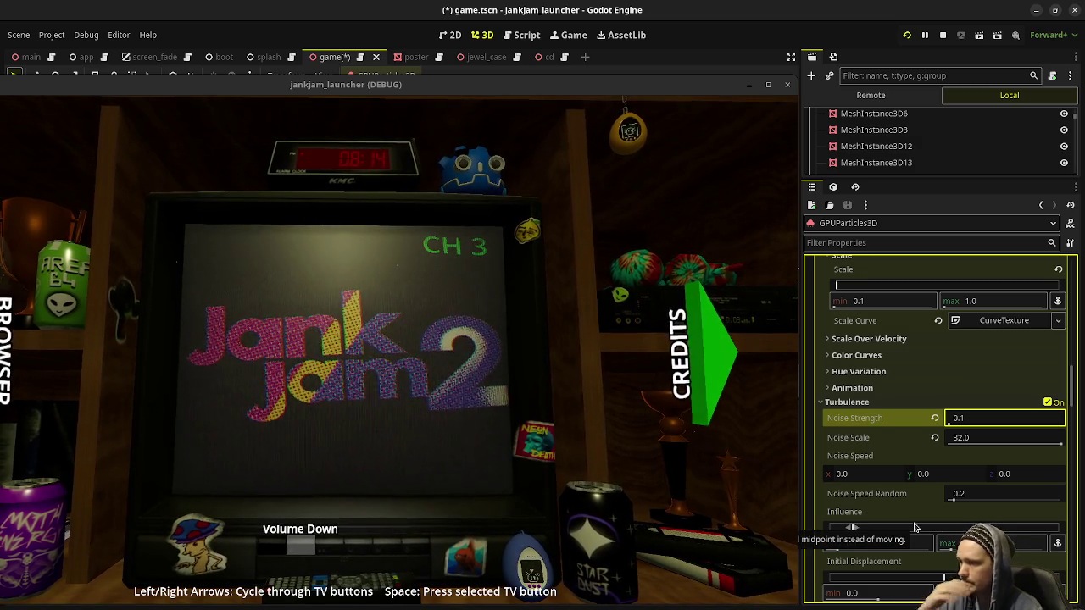
click(890, 540)
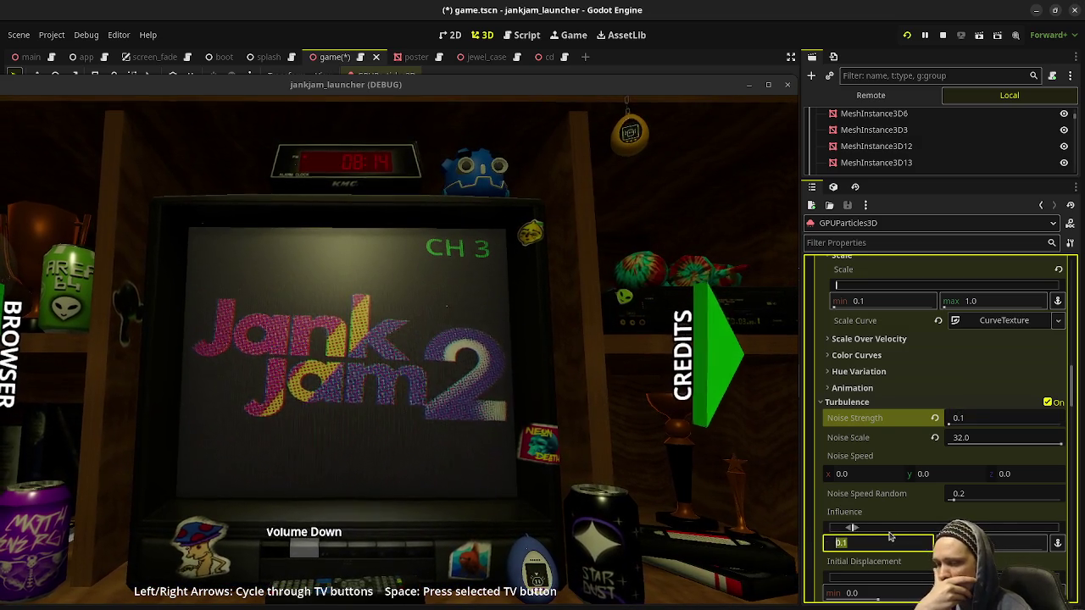
key(Tab)
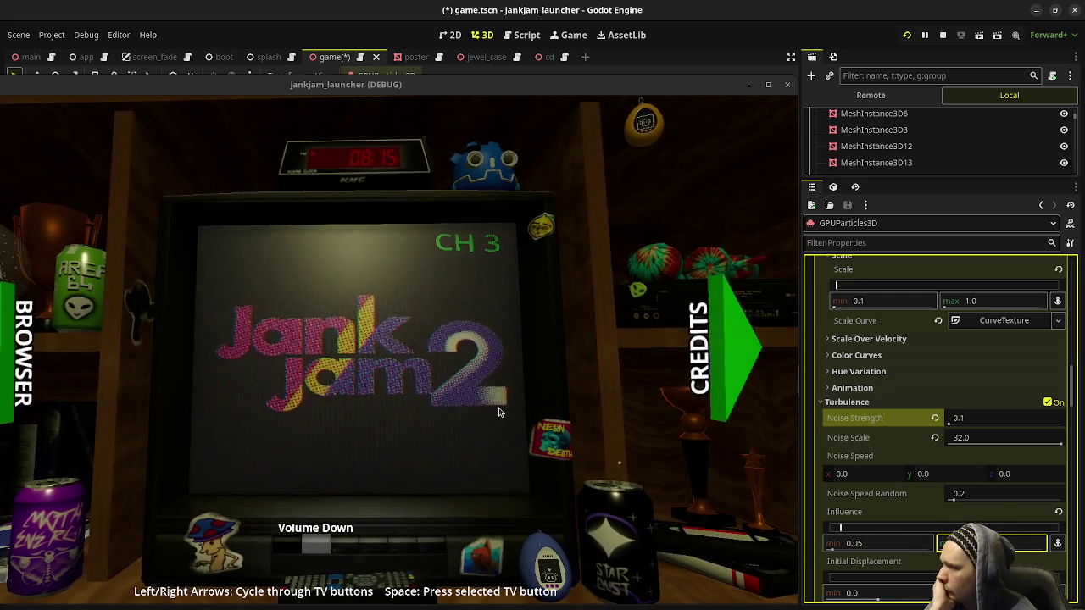
scroll(941, 424, up, 3)
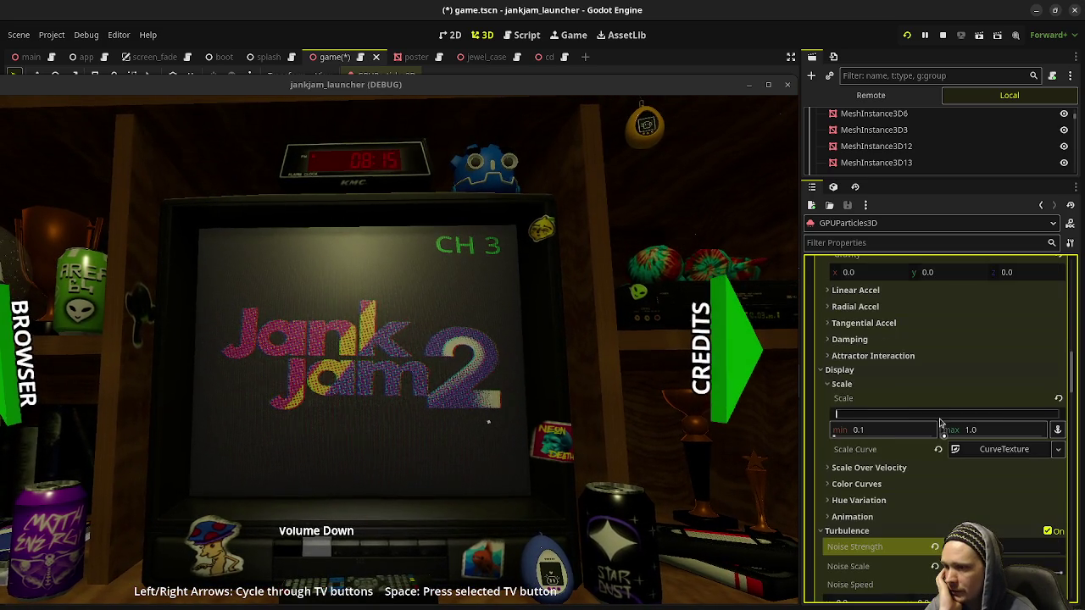
scroll(941, 424, up, 7)
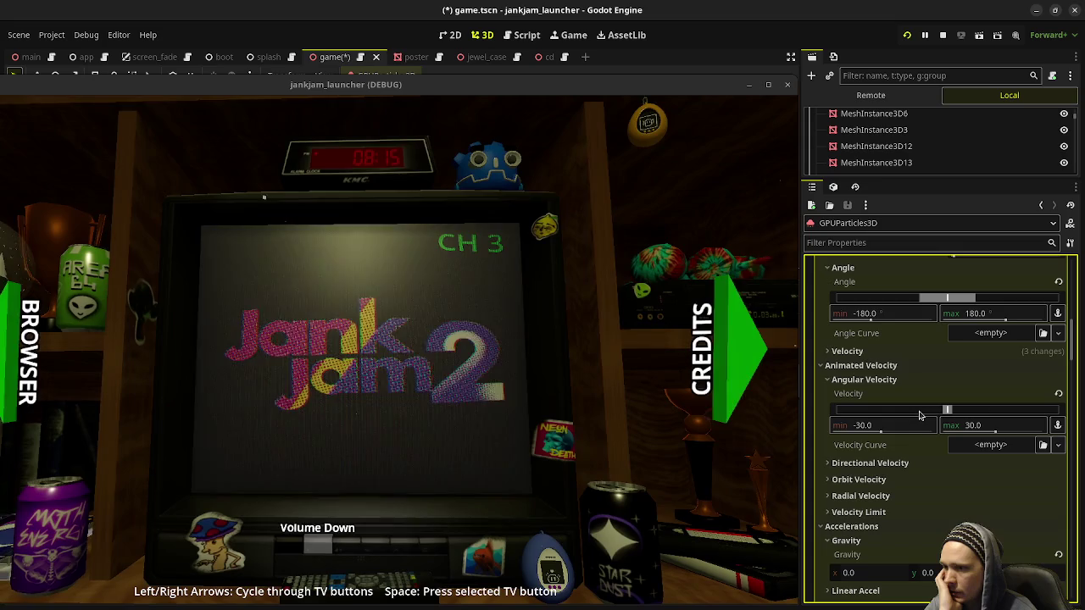
scroll(920, 415, up, 3)
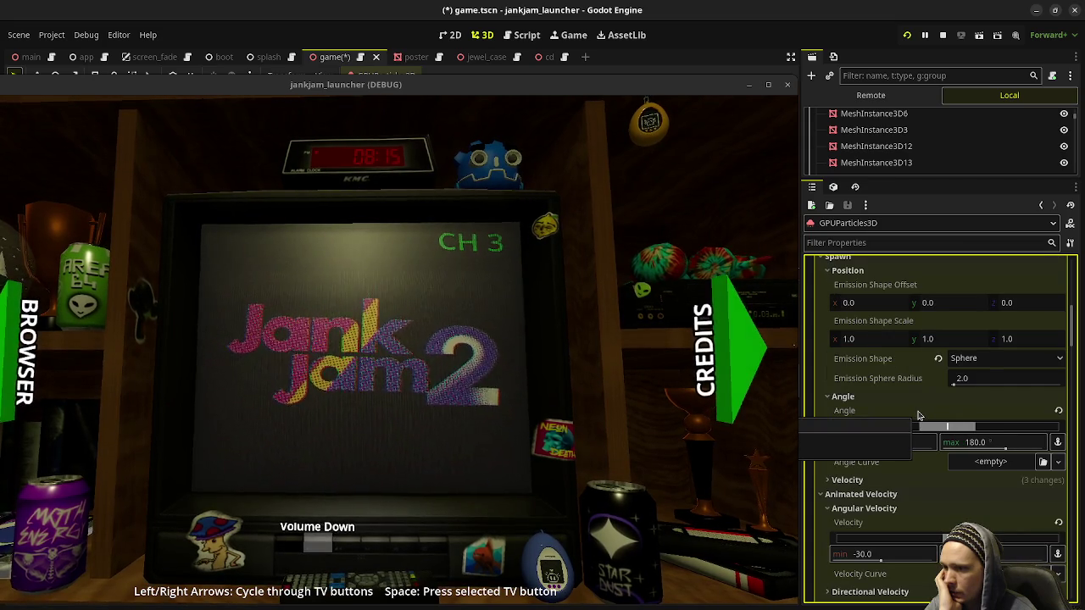
scroll(918, 415, up, 2)
scroll(918, 414, down, 5)
scroll(915, 507, down, 3)
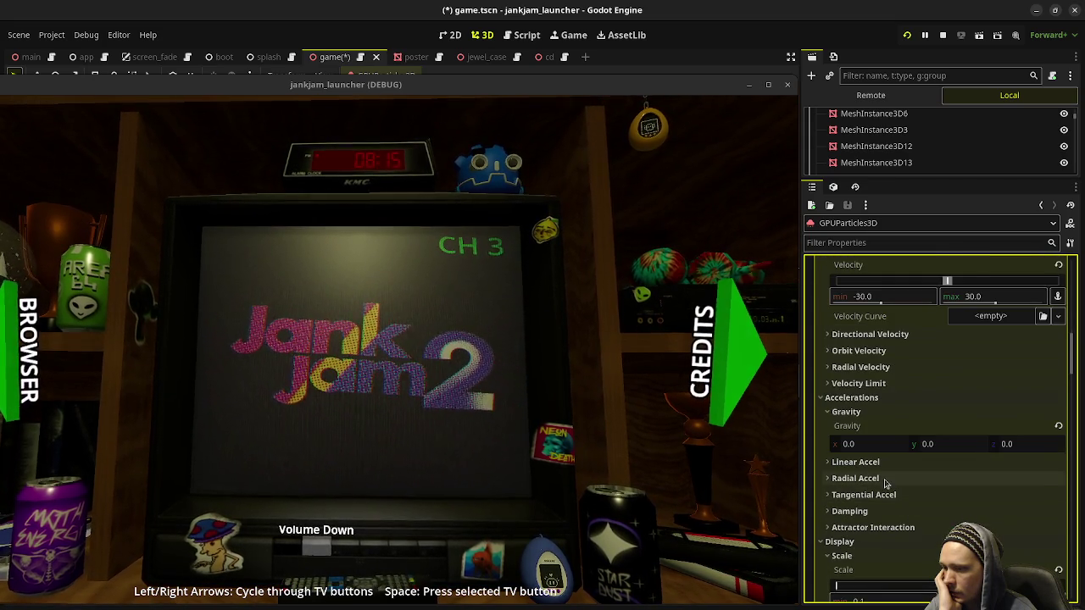
scroll(899, 496, down, 3)
scroll(890, 489, up, 2)
scroll(890, 489, up, 3)
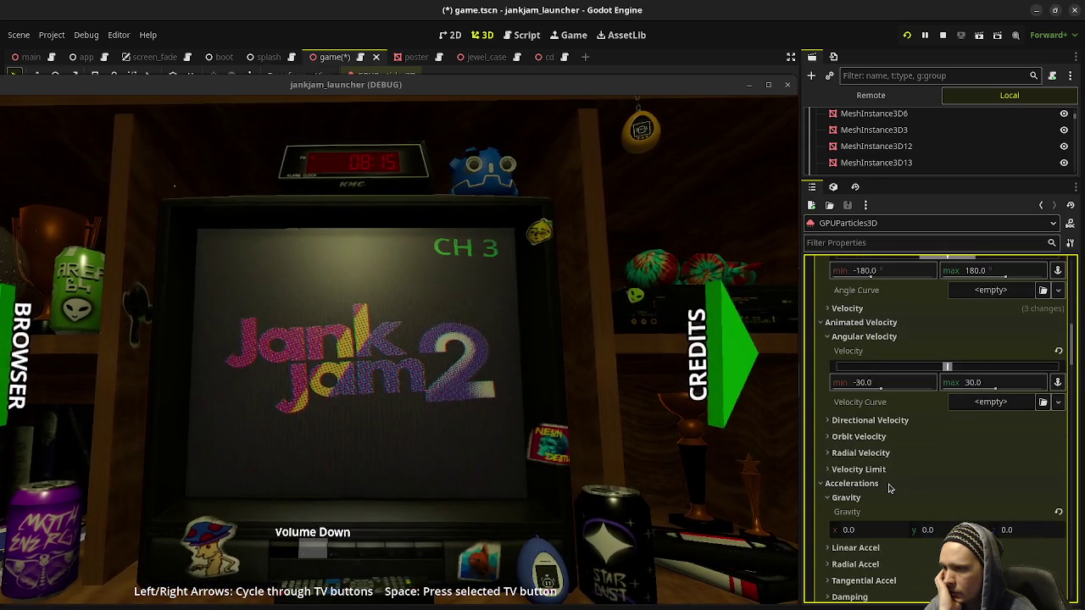
scroll(889, 489, up, 2)
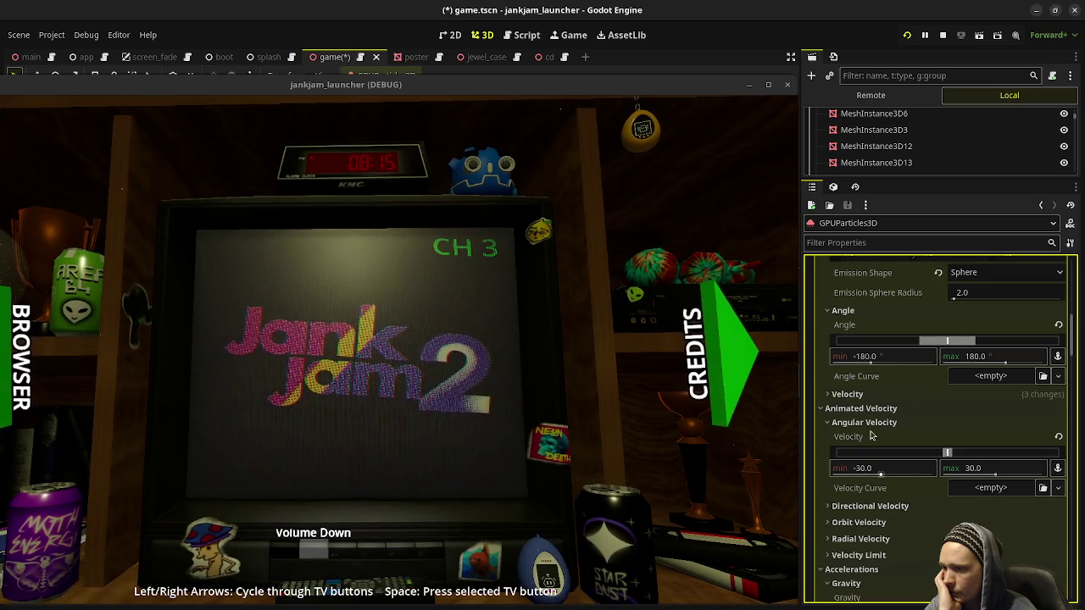
click(847, 395)
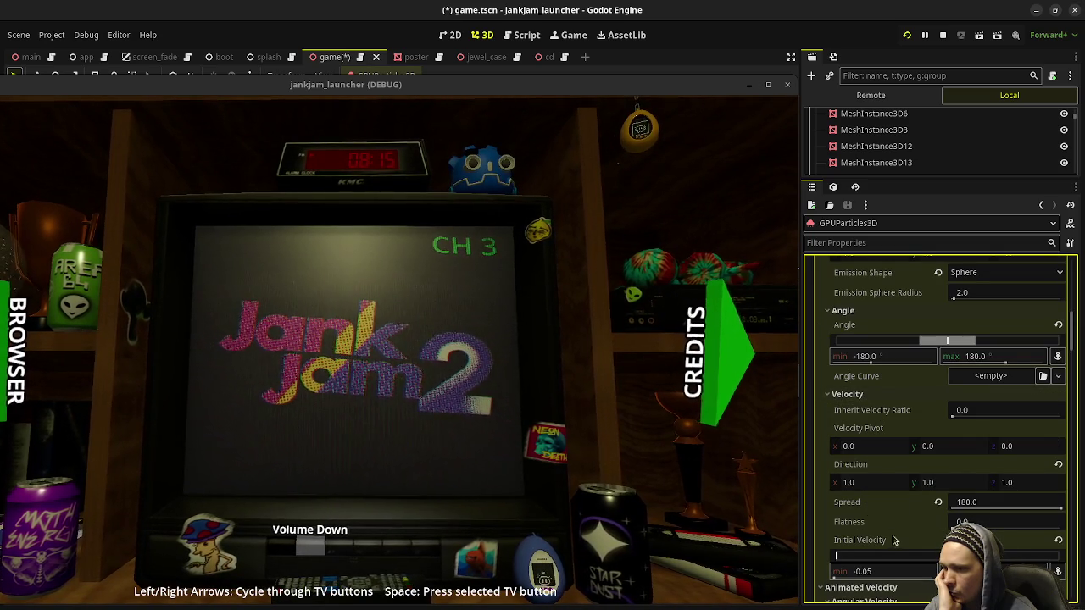
Step: Change the dust particles' minimum initial velocity from -0.05 to -0.02
click(879, 573)
double_click(880, 572)
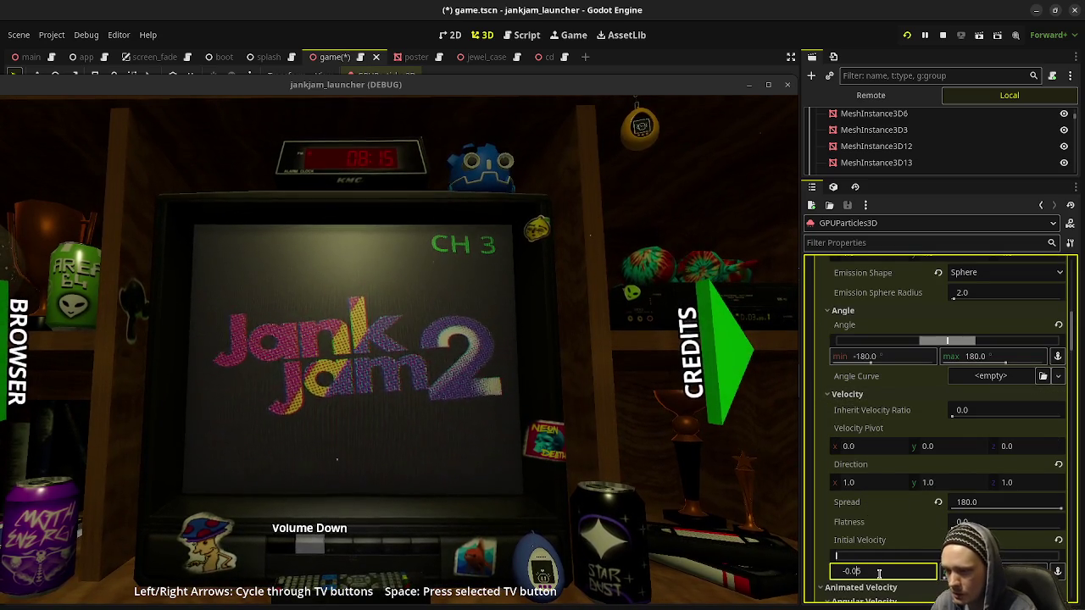
text(02)
key(Return)
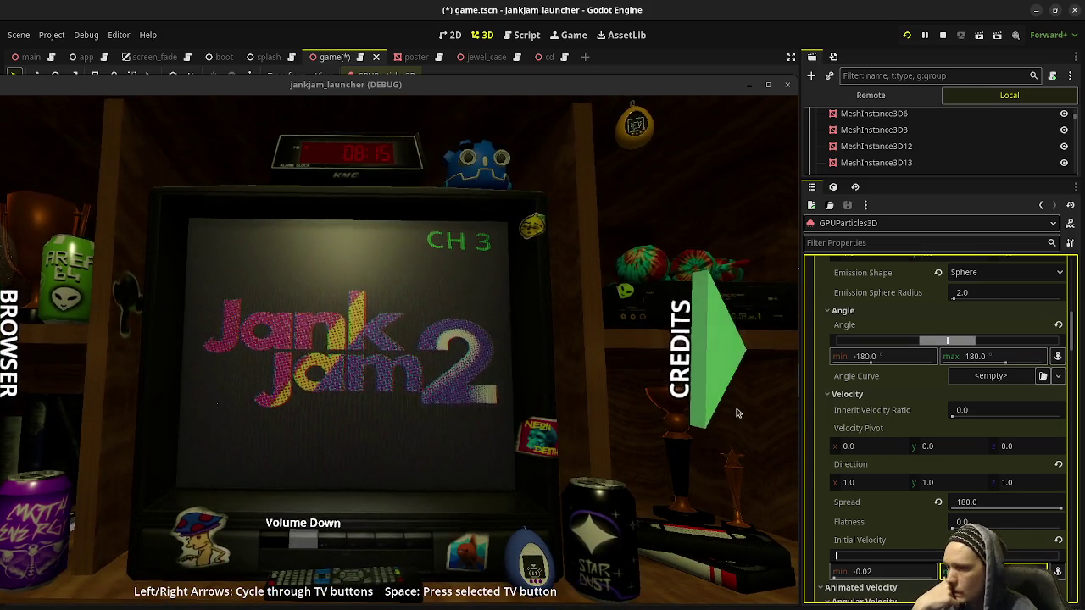
scroll(912, 483, down, 3)
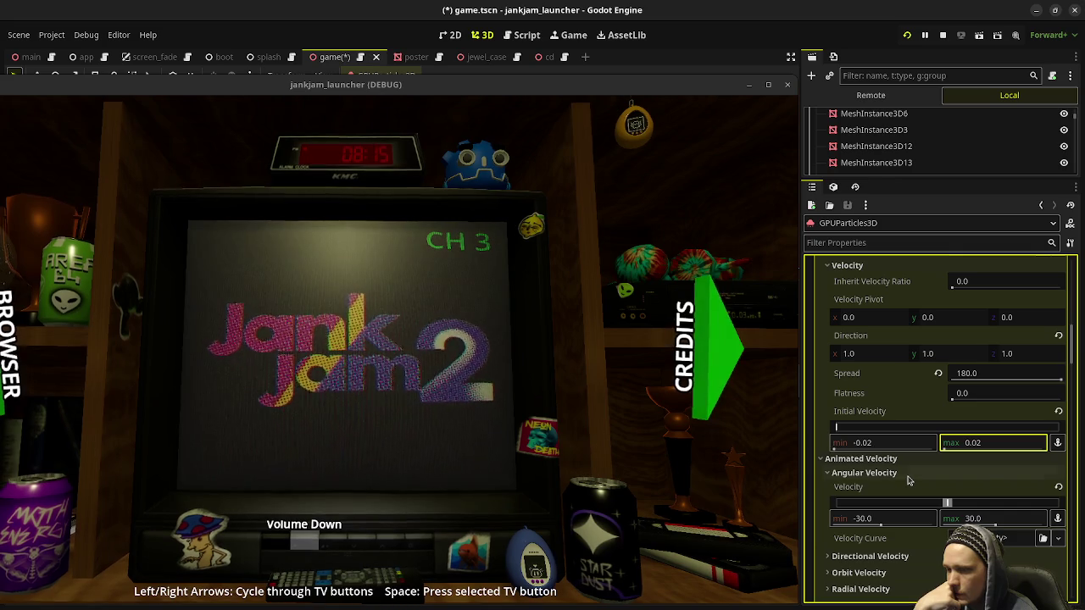
scroll(907, 480, down, 3)
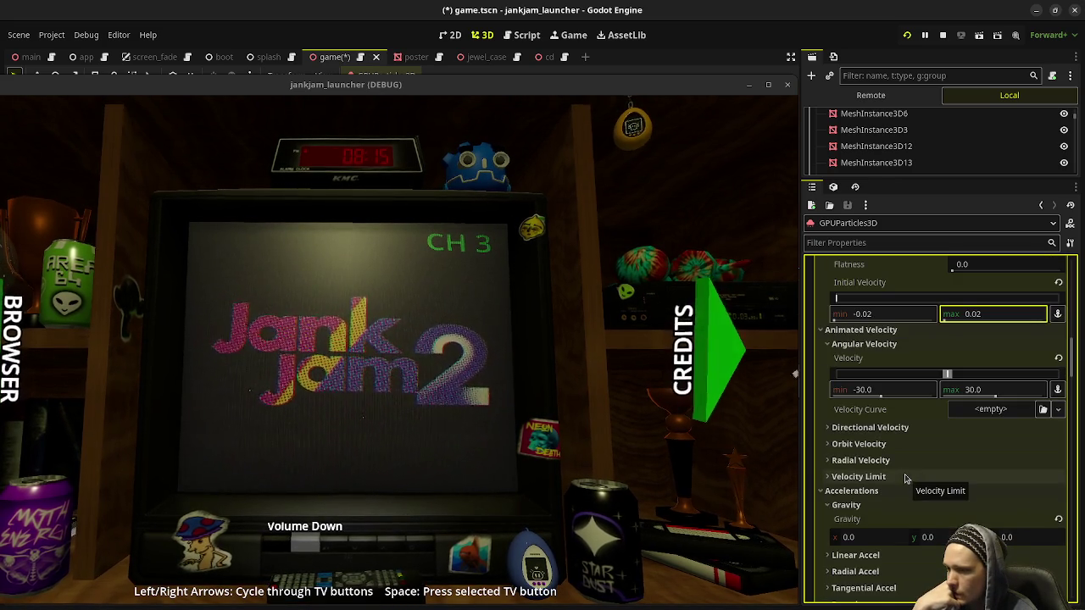
scroll(906, 480, down, 3)
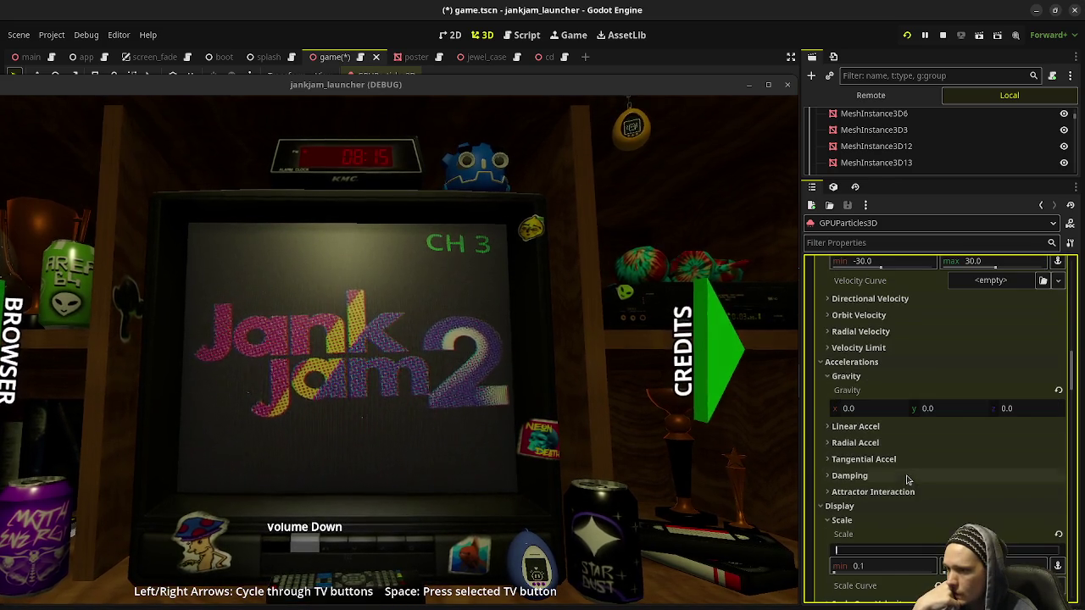
click(904, 571)
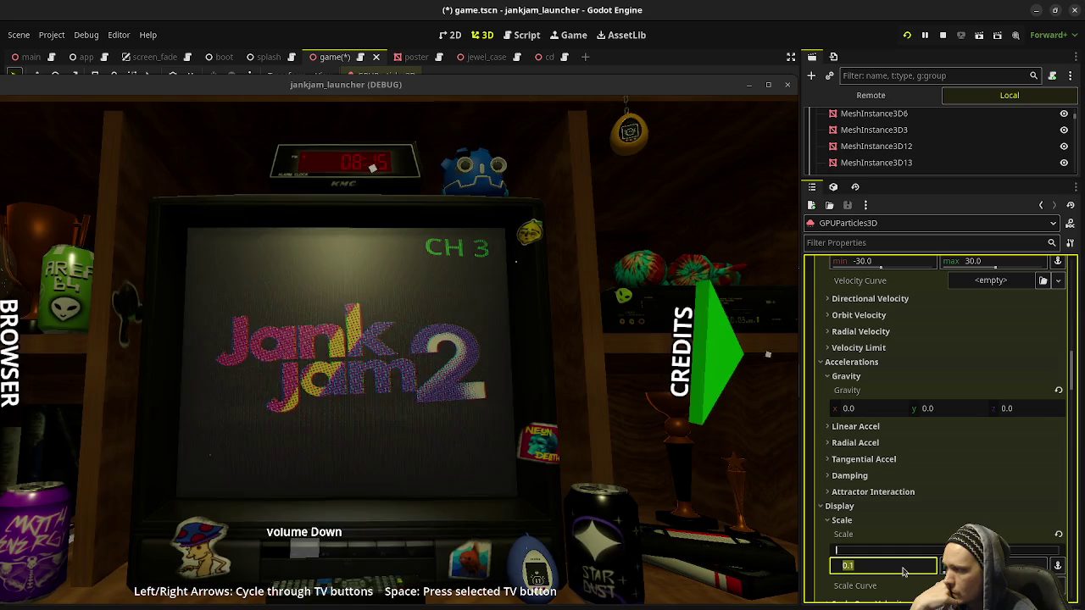
key(Tab)
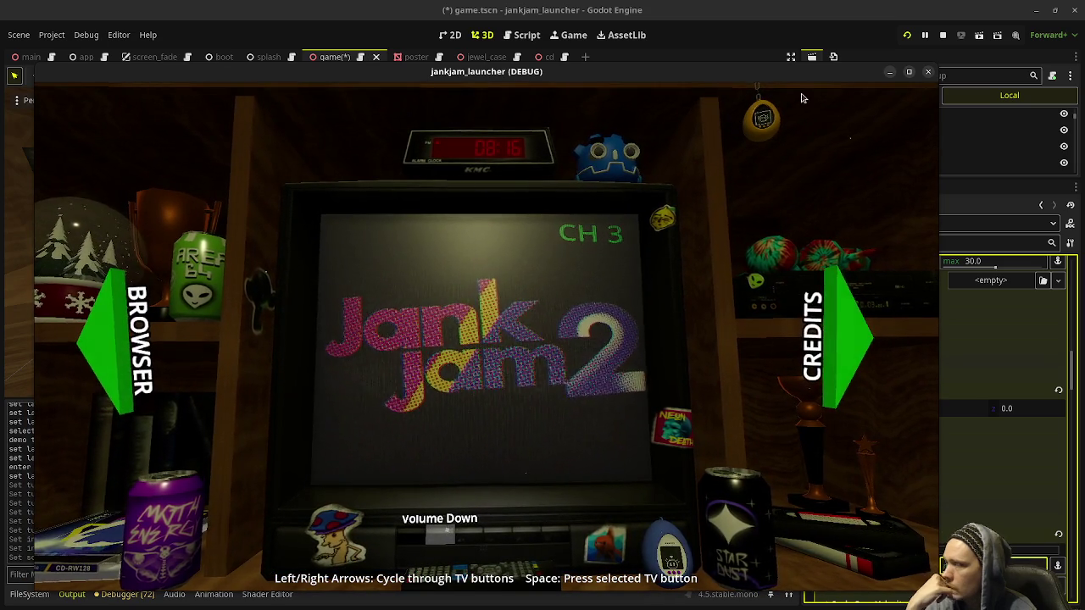
drag(811, 78, 644, 72)
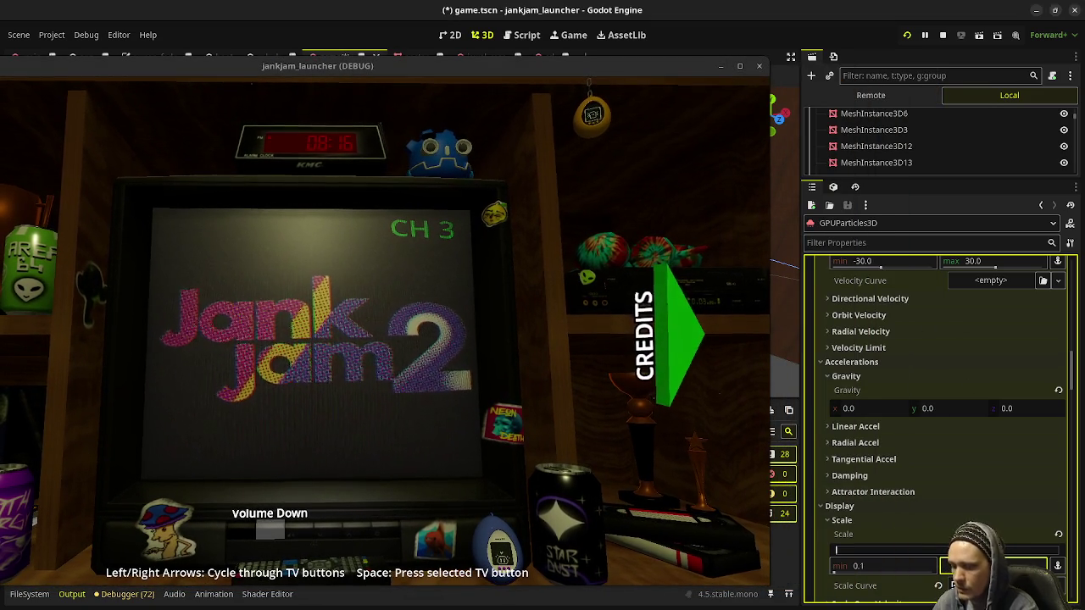
drag(645, 66, 716, 70)
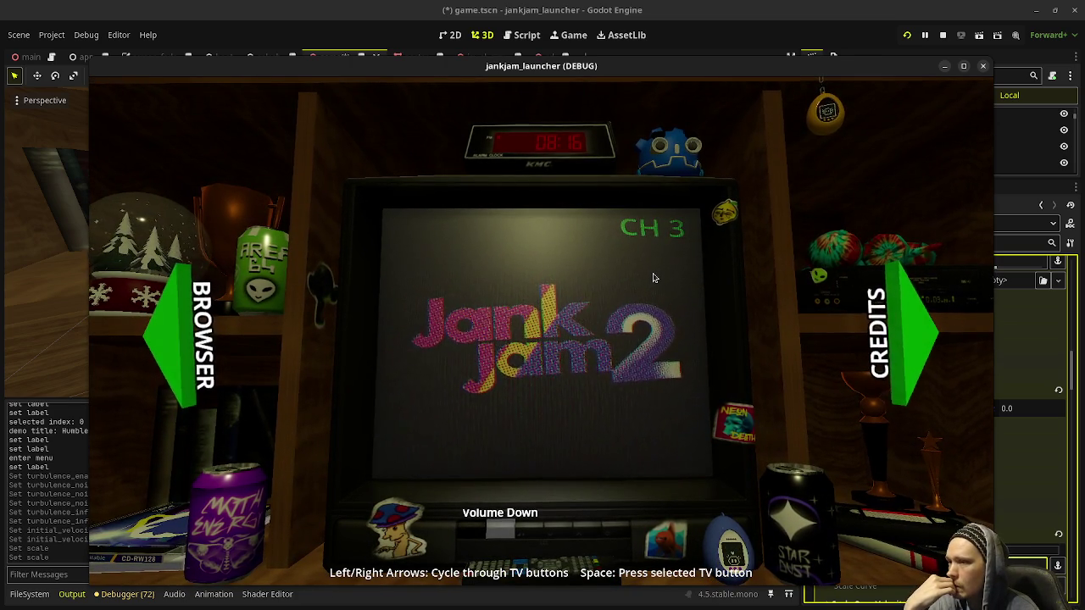
drag(750, 72, 560, 58)
right_click(562, 60)
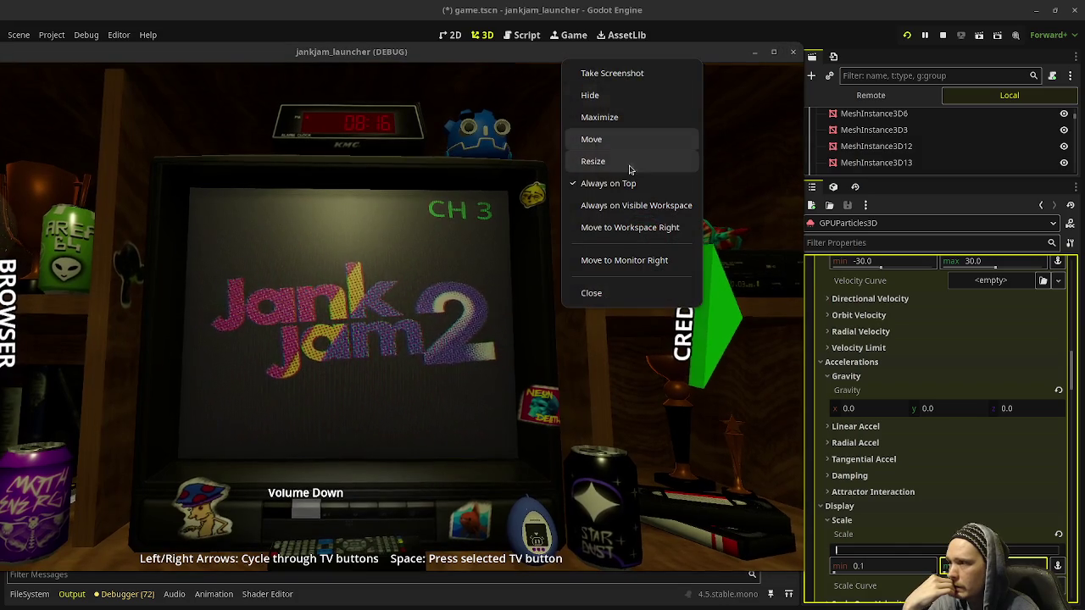
key(Escape)
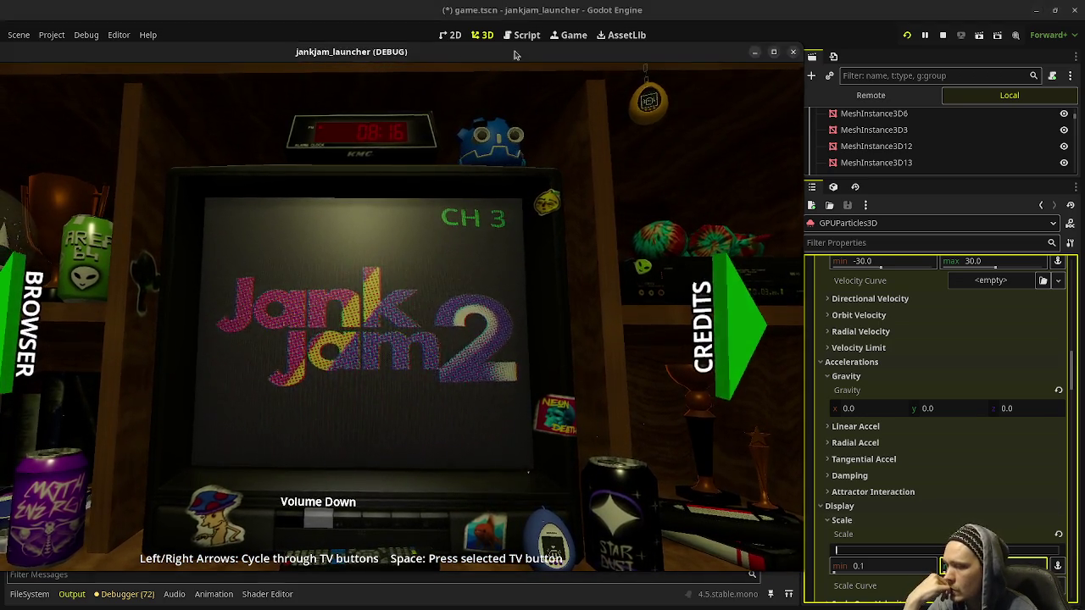
drag(462, 59, 654, 59)
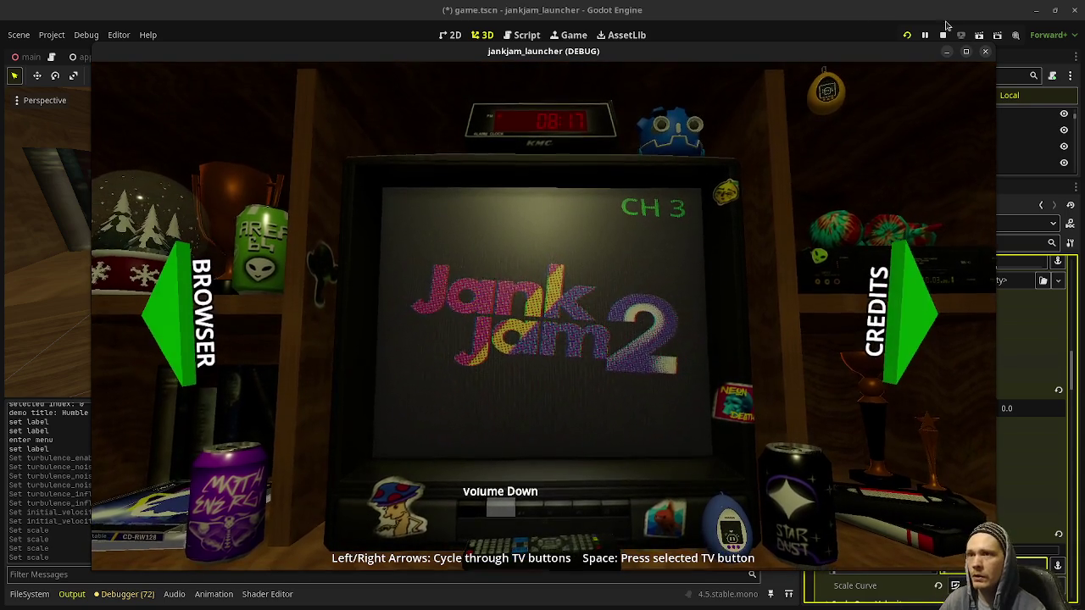
key(Escape)
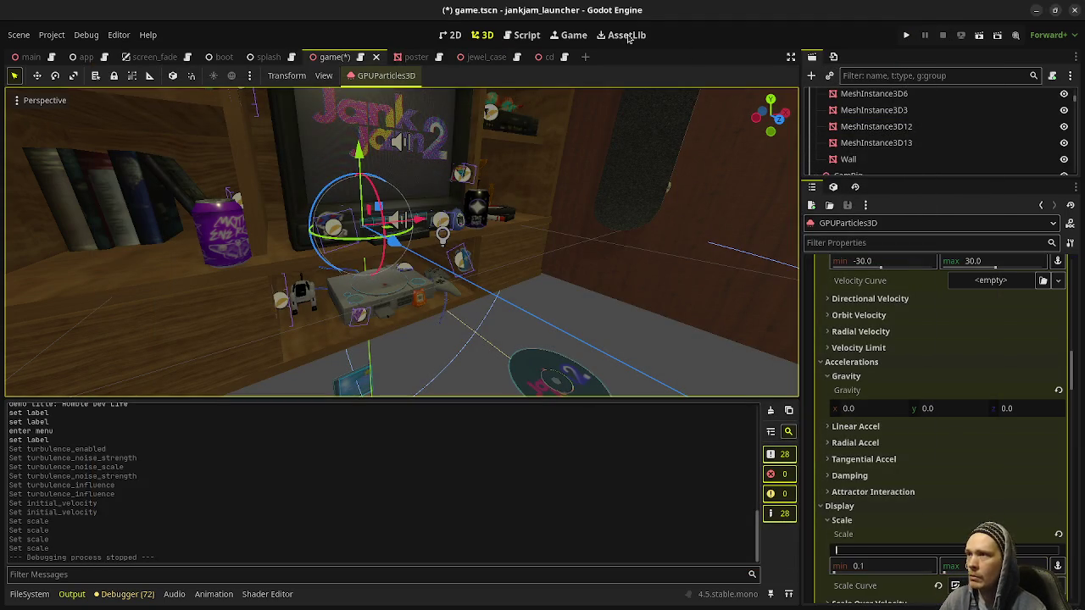
Step: Save the shelf scene and look over the bug notes in the game.gd script
key(ctrl+s)
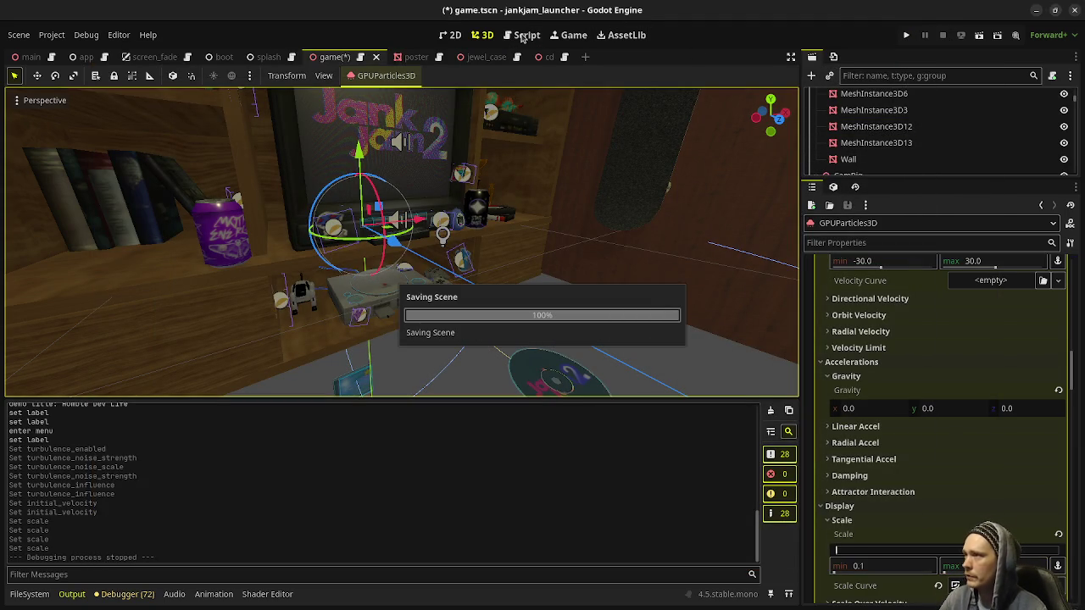
click(523, 38)
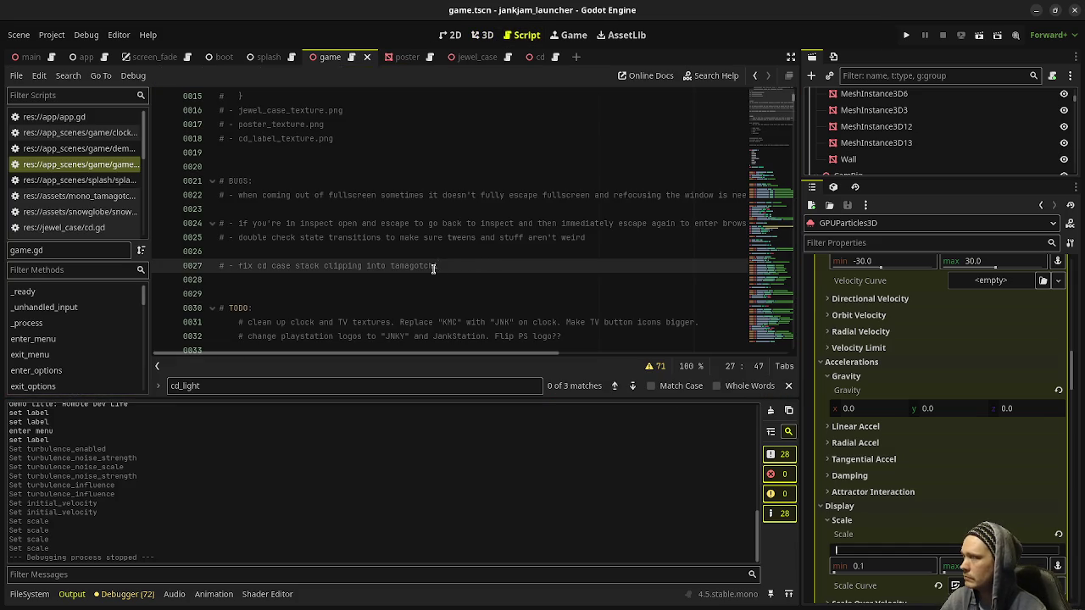
scroll(433, 268, up, 5)
scroll(432, 280, down, 4)
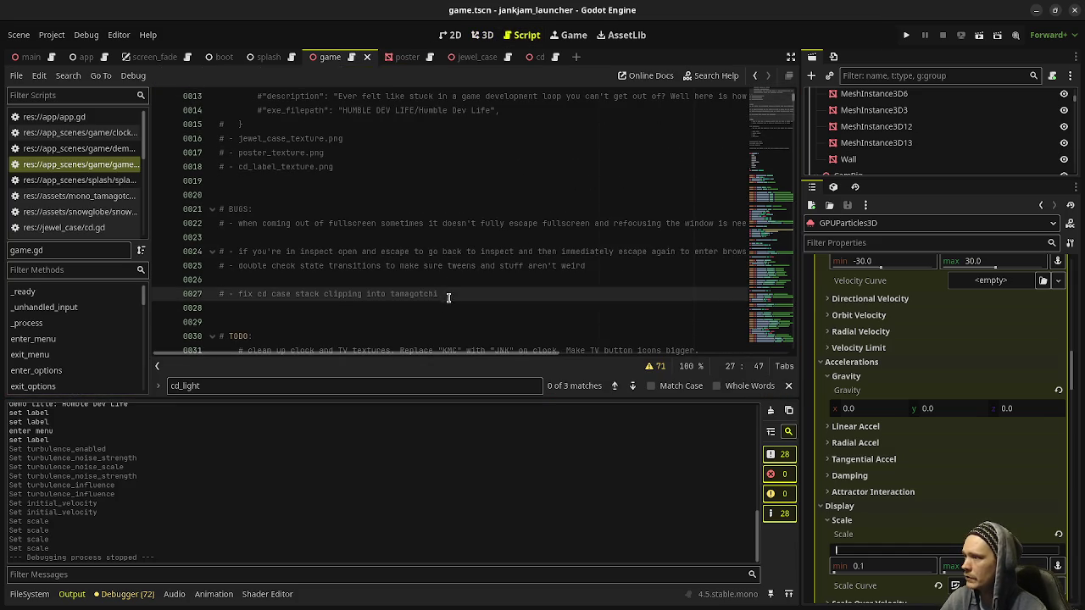
mouse_move(438, 294)
mouse_down()
mouse_move(246, 246)
mouse_move(241, 225)
mouse_up()
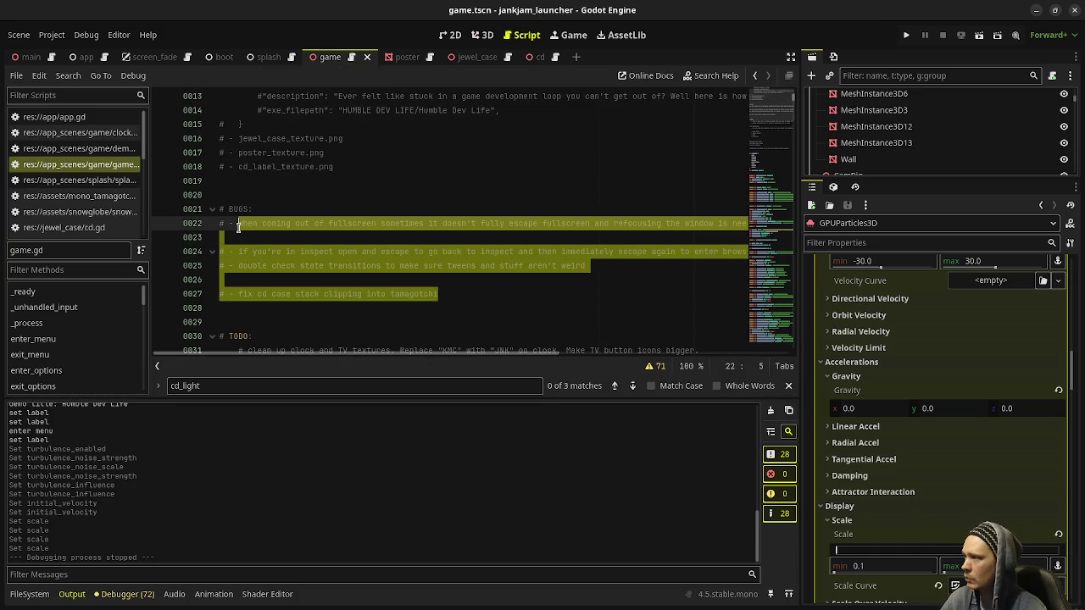
click(465, 301)
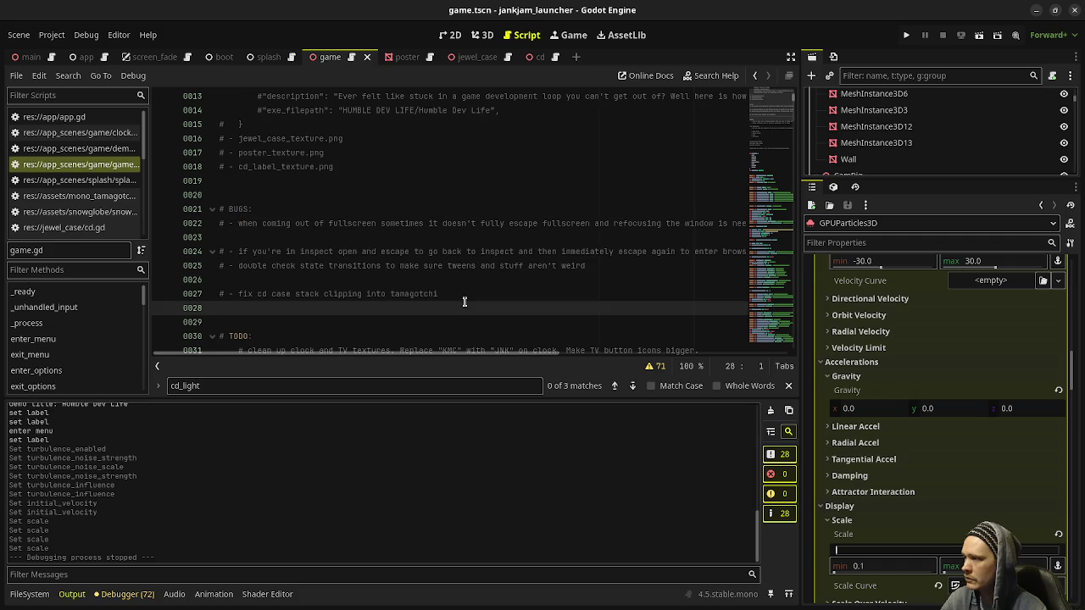
drag(447, 293, 446, 278)
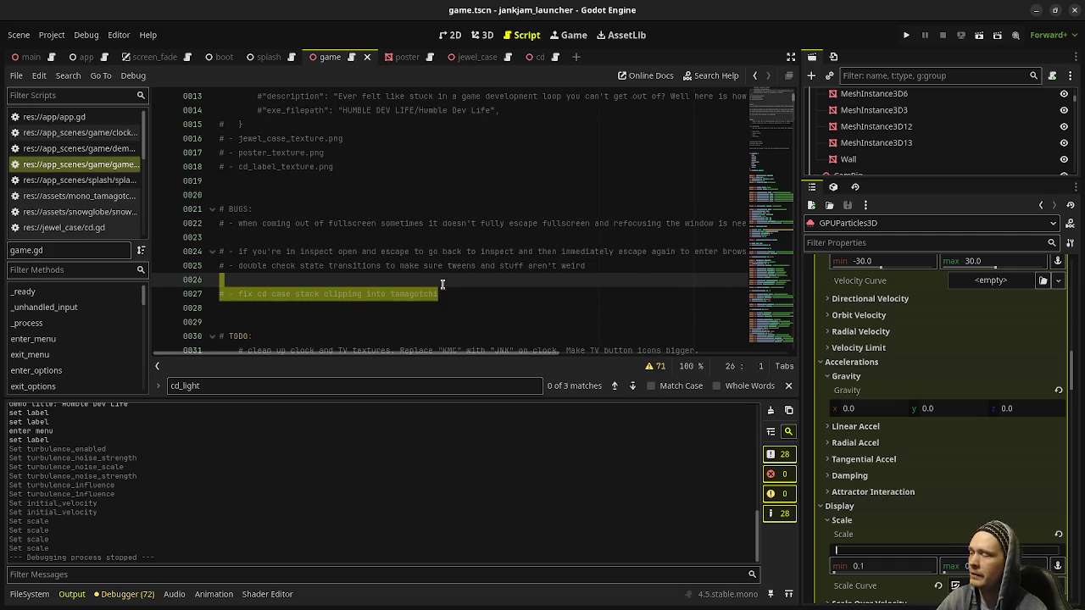
click(457, 306)
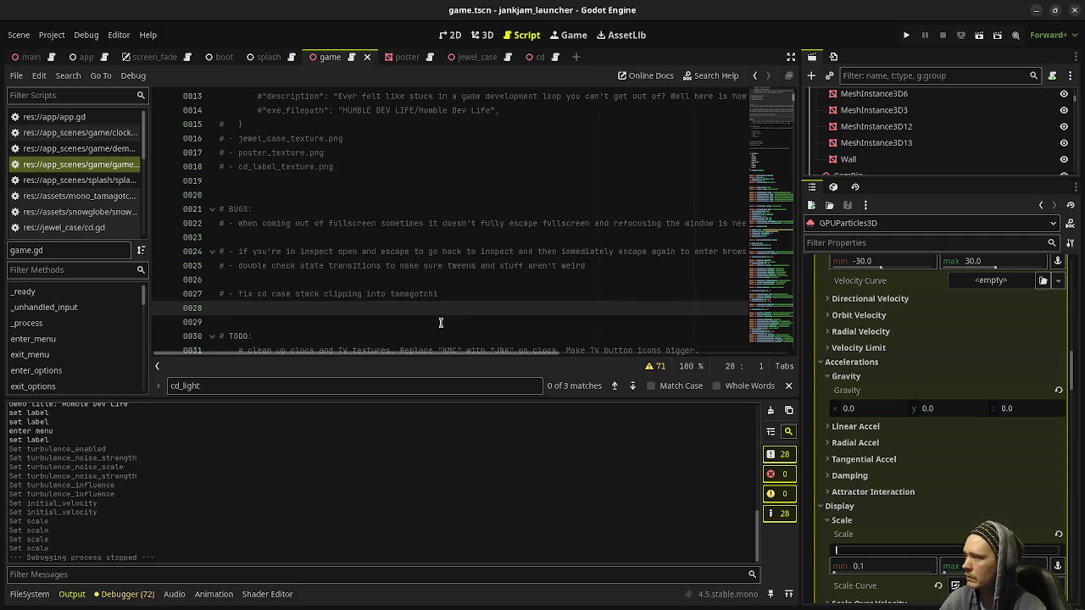
Step: Delete the cords note and its empty line on line 35, then run the project
scroll(441, 322, down, 2)
drag(587, 282, 233, 265)
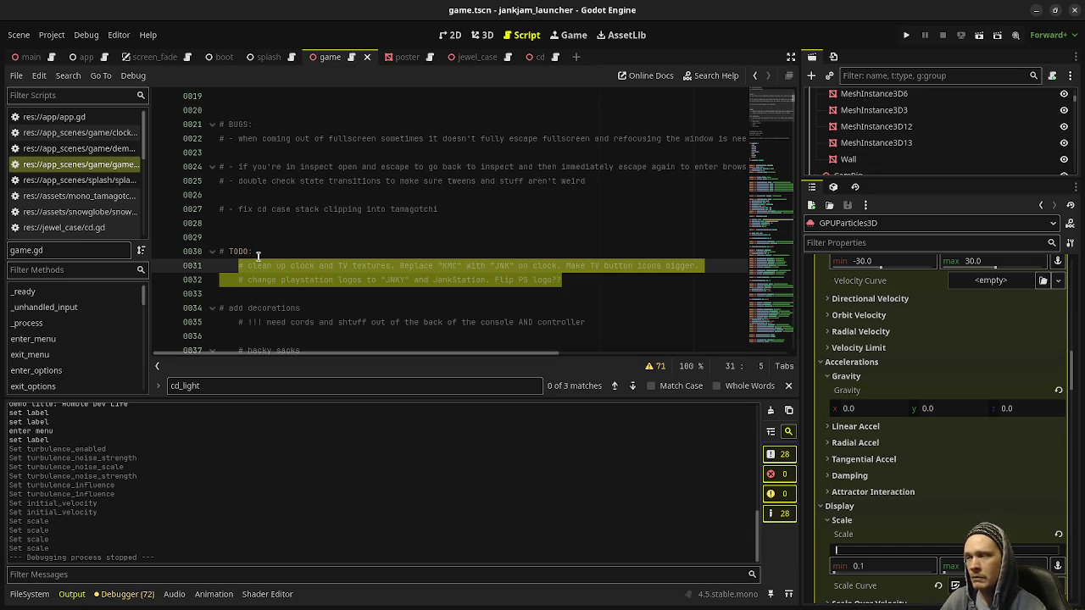
click(405, 308)
scroll(303, 328, down, 2)
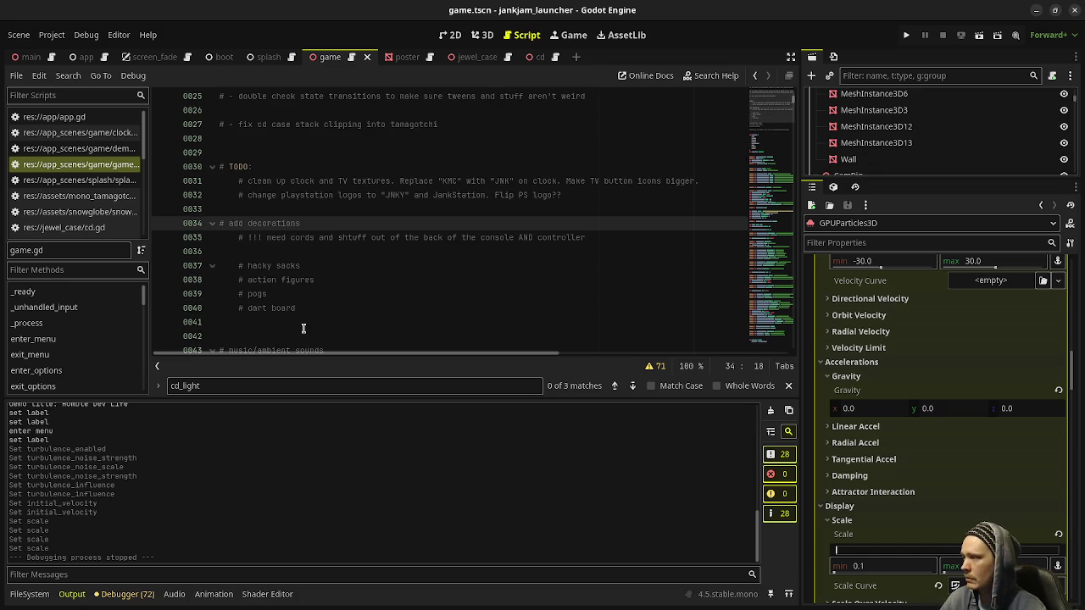
click(605, 239)
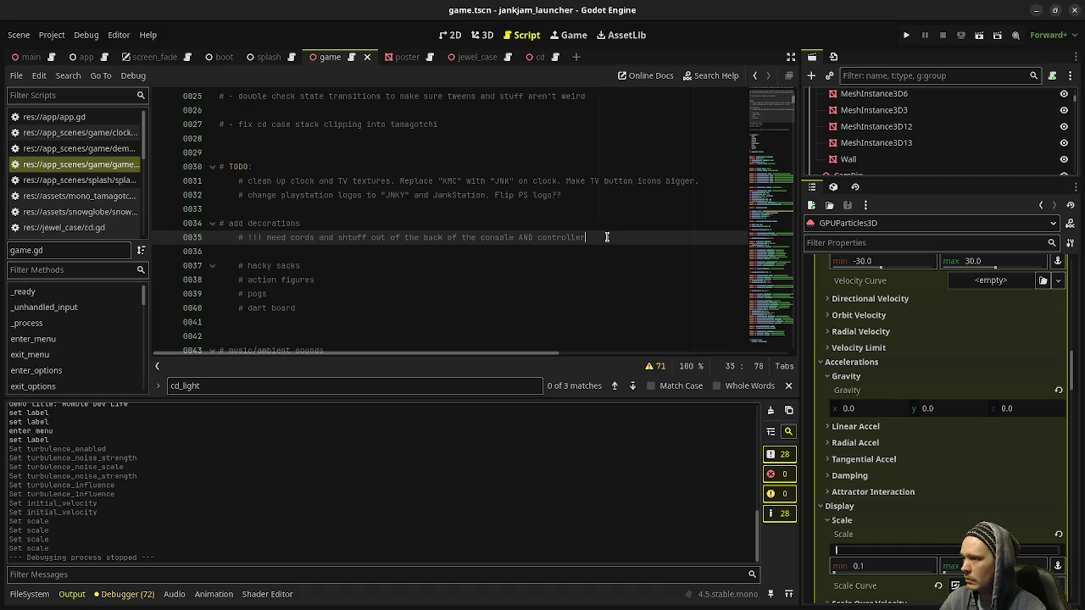
drag(610, 233, 615, 227)
key(Delete)
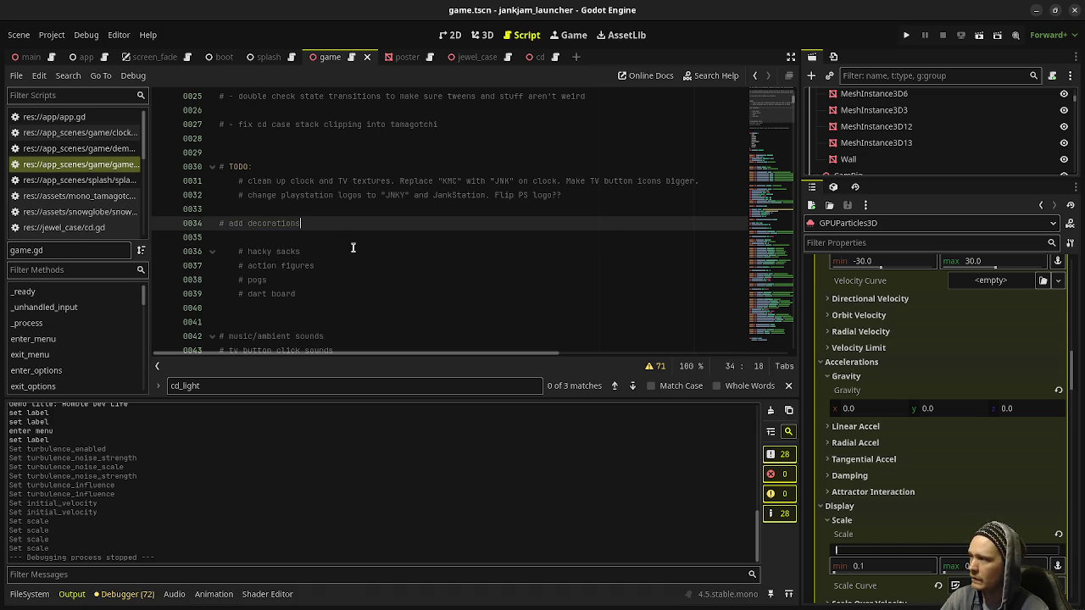
key(Delete)
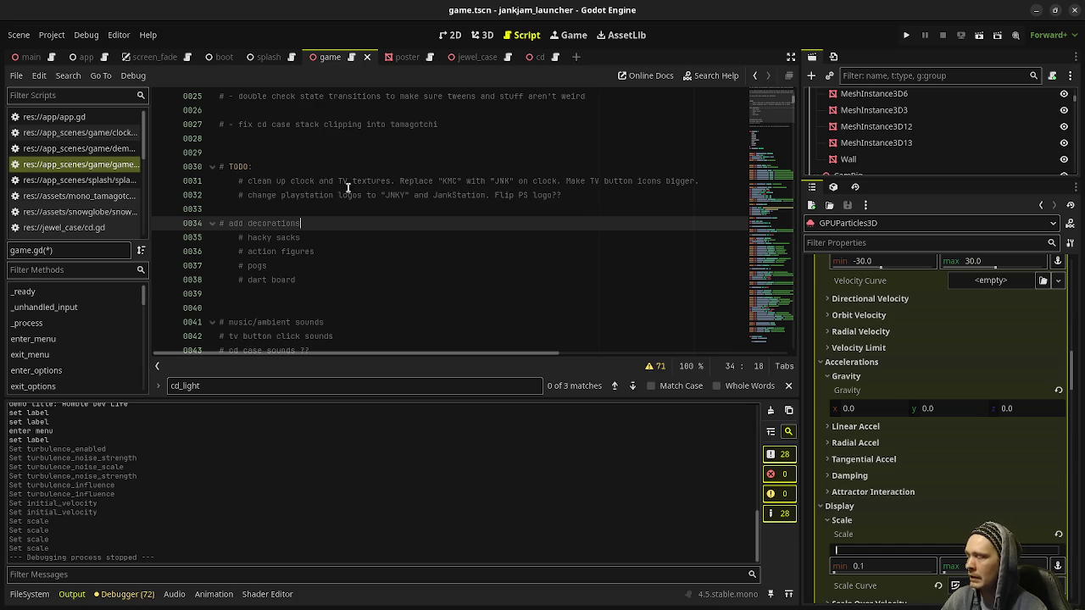
scroll(491, 249, down, 2)
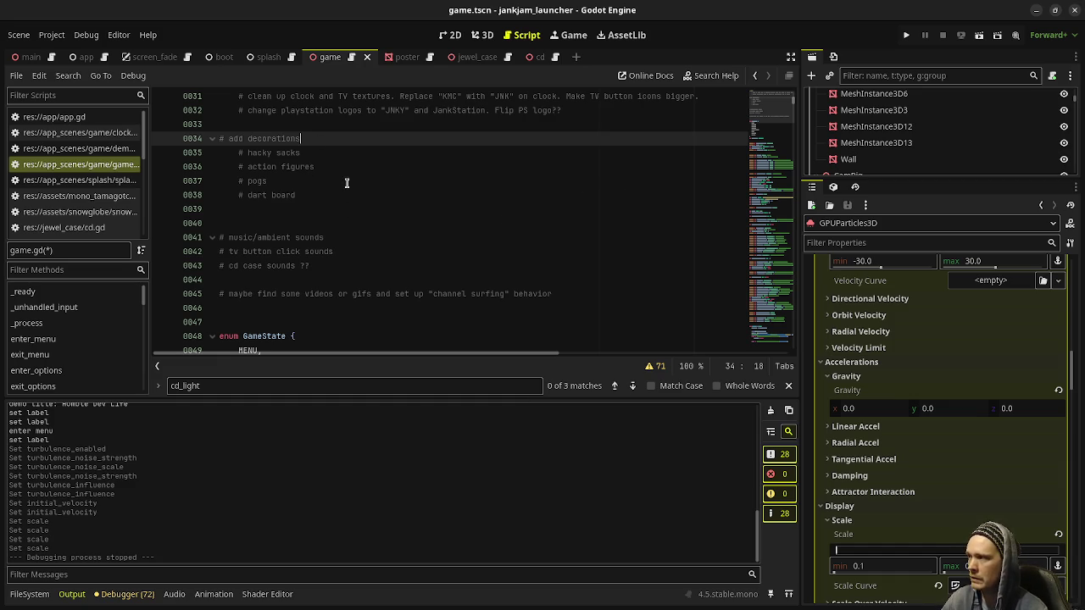
click(909, 36)
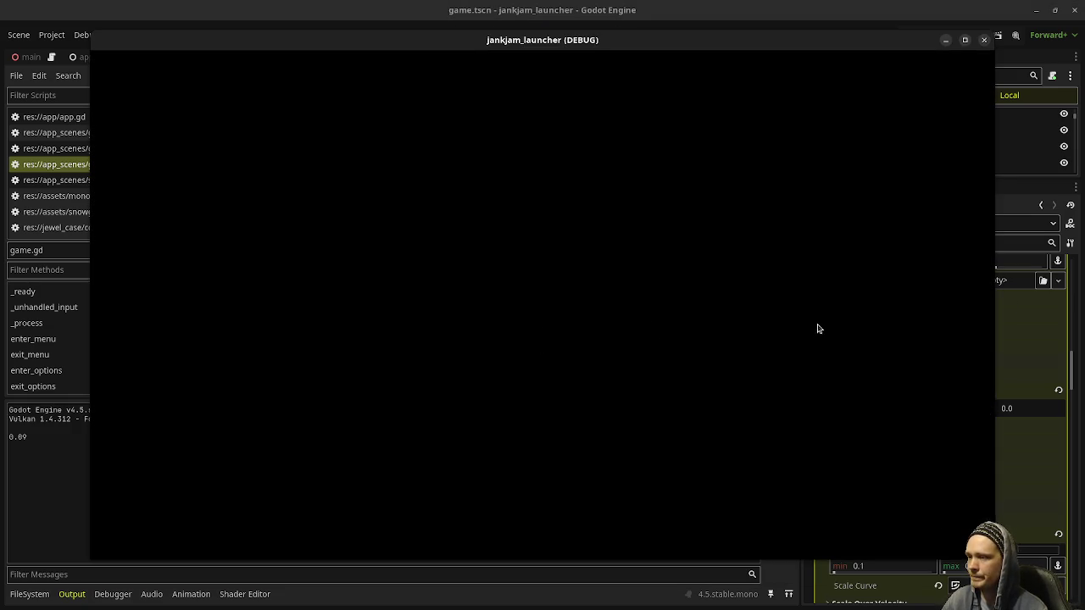
Step: Click through the credits posters to Meet the Team, then stop the game with F8
click(894, 298)
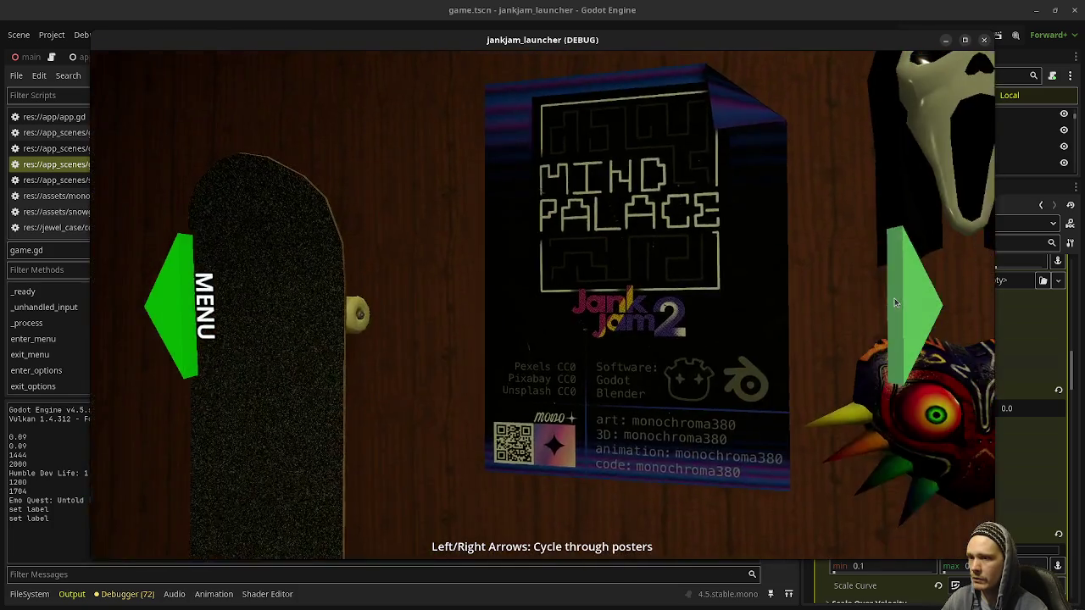
click(894, 303)
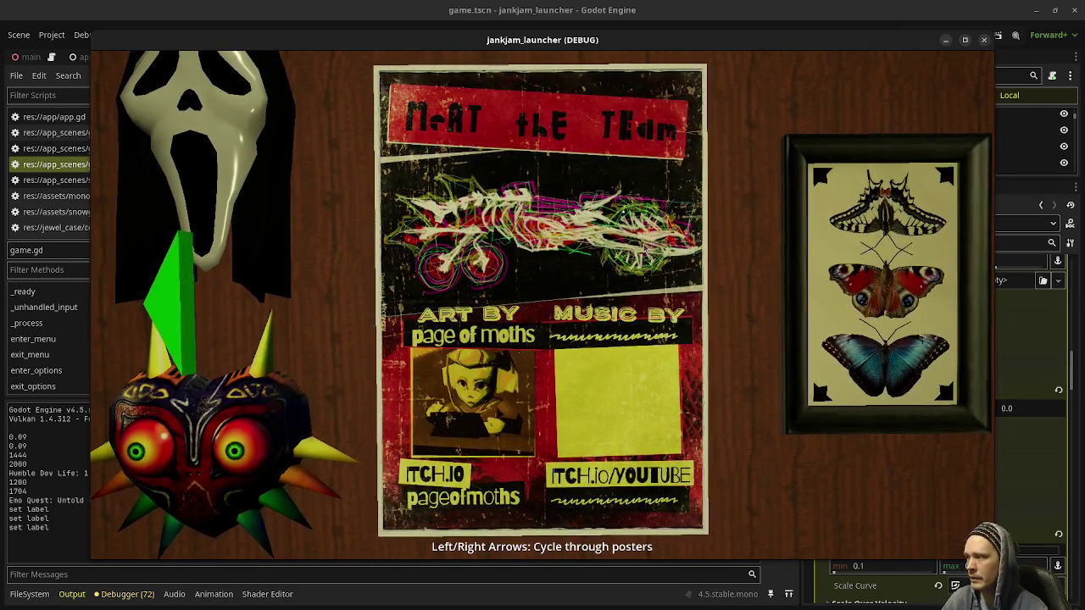
key(F8)
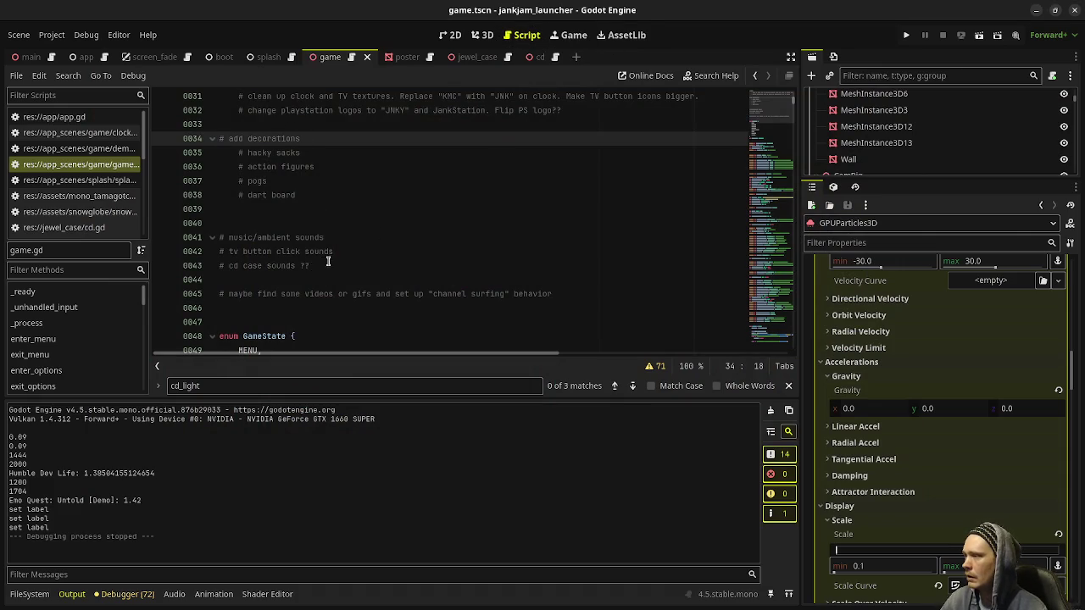
drag(329, 265, 218, 240)
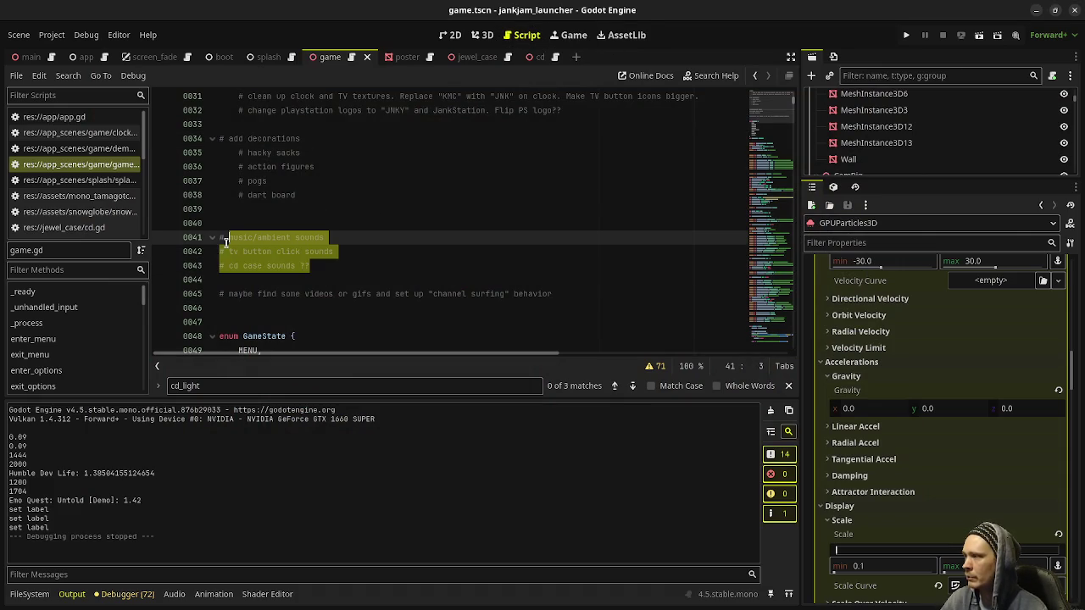
scroll(390, 279, up, 3)
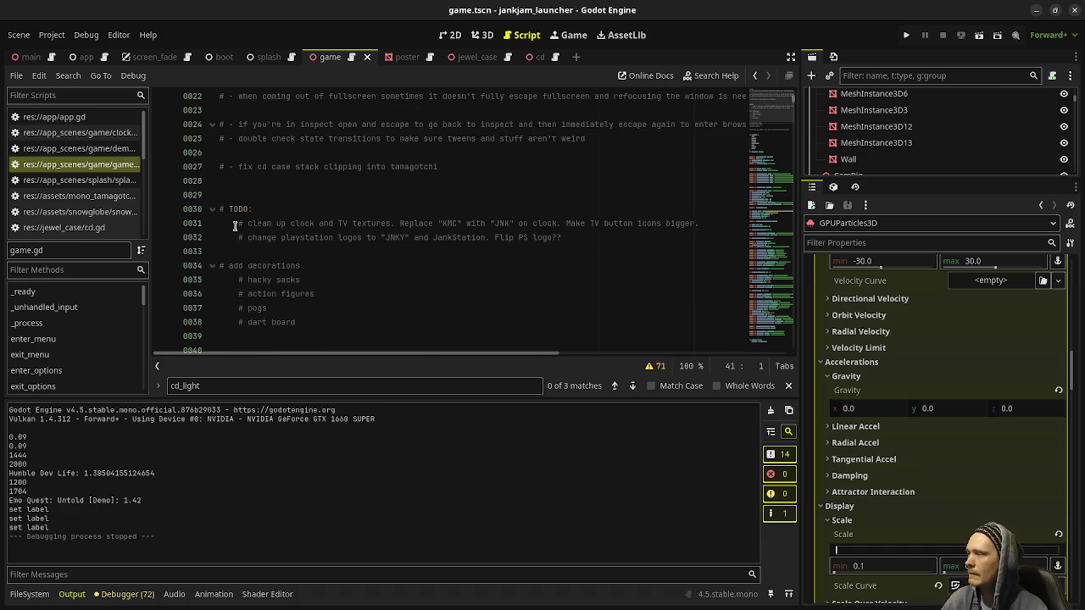
mouse_move(235, 226)
mouse_down()
mouse_move(474, 227)
mouse_move(541, 246)
mouse_up()
scroll(360, 263, down, 4)
double_click(240, 195)
shift+click(295, 222)
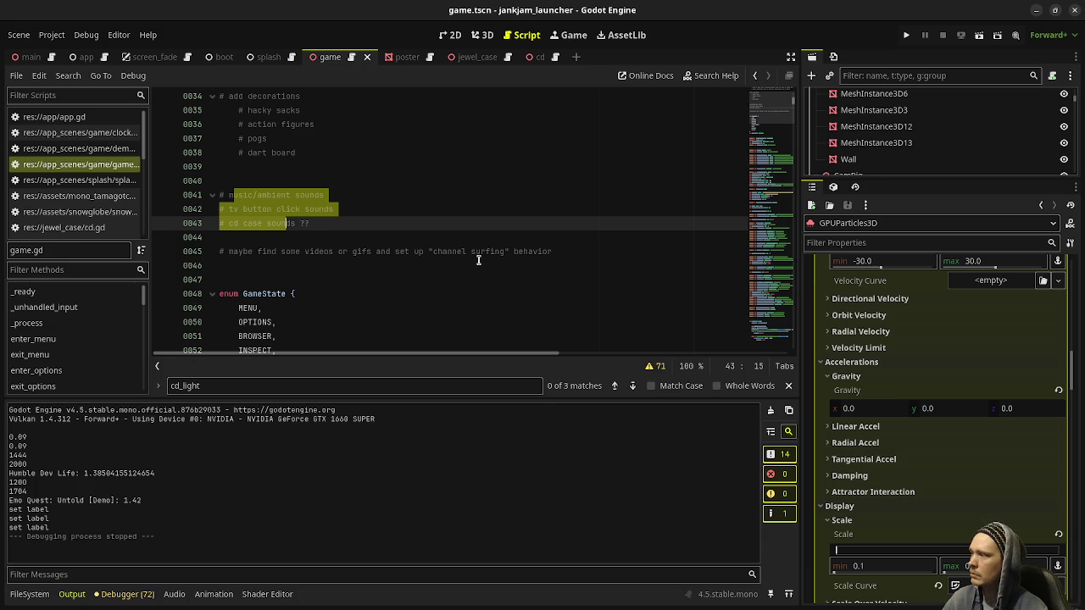
click(478, 260)
drag(553, 252, 226, 245)
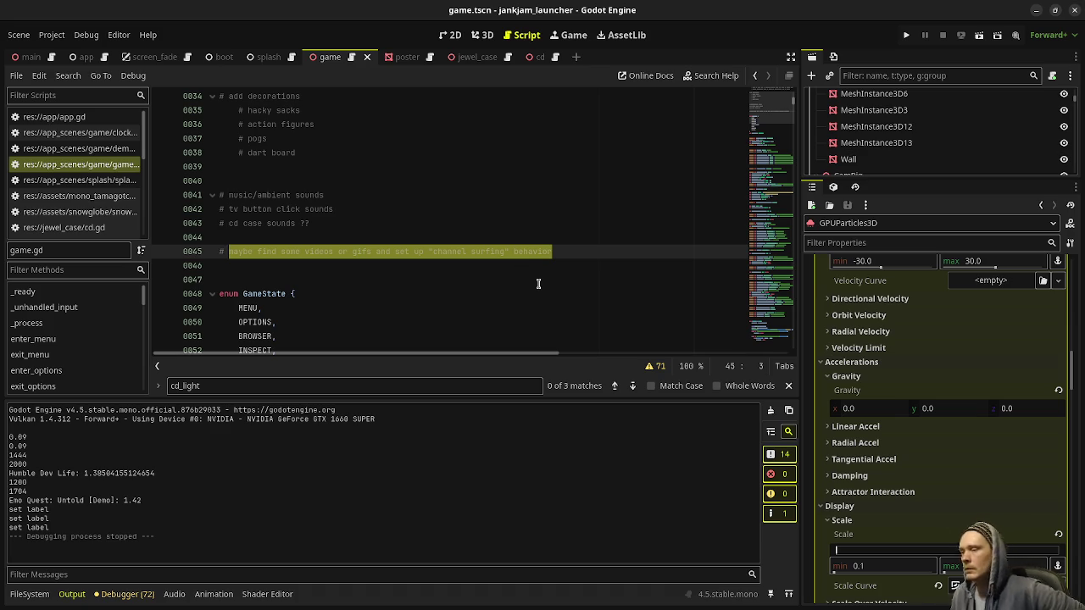
scroll(537, 283, up, 10)
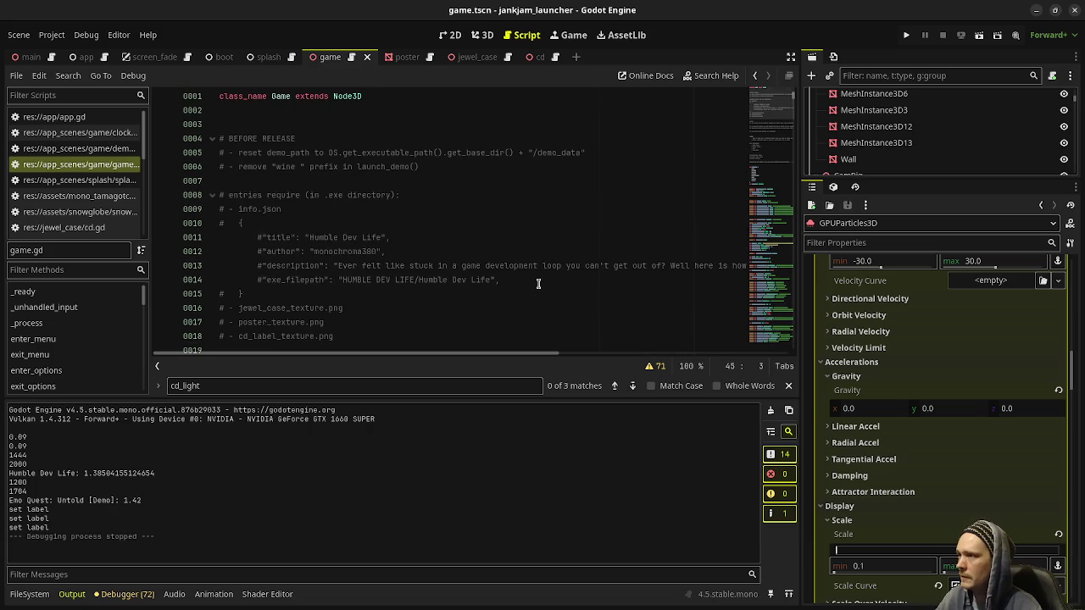
scroll(538, 283, down, 2)
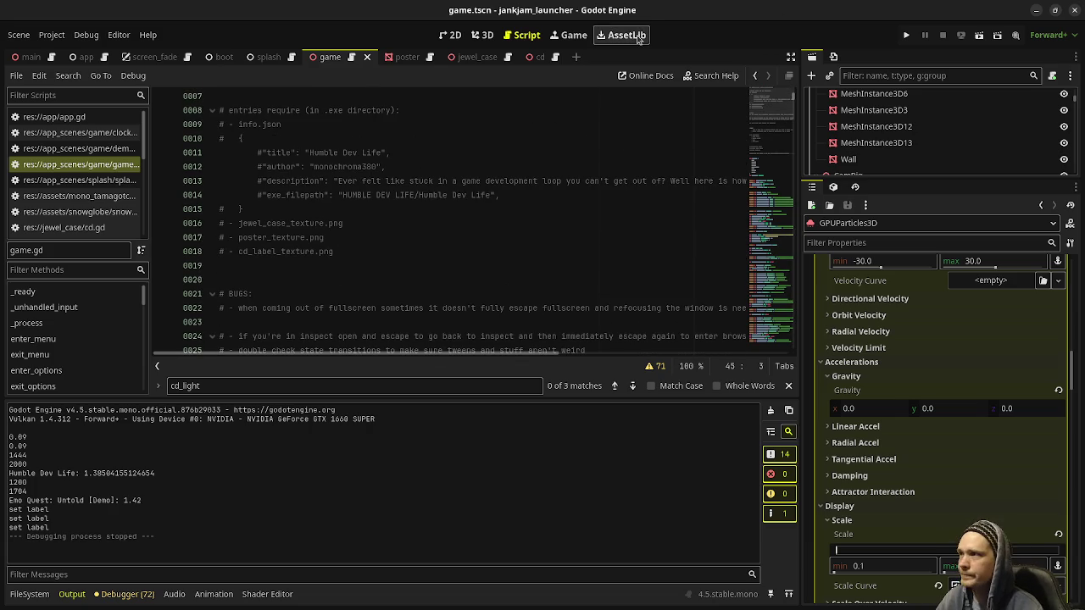
click(907, 36)
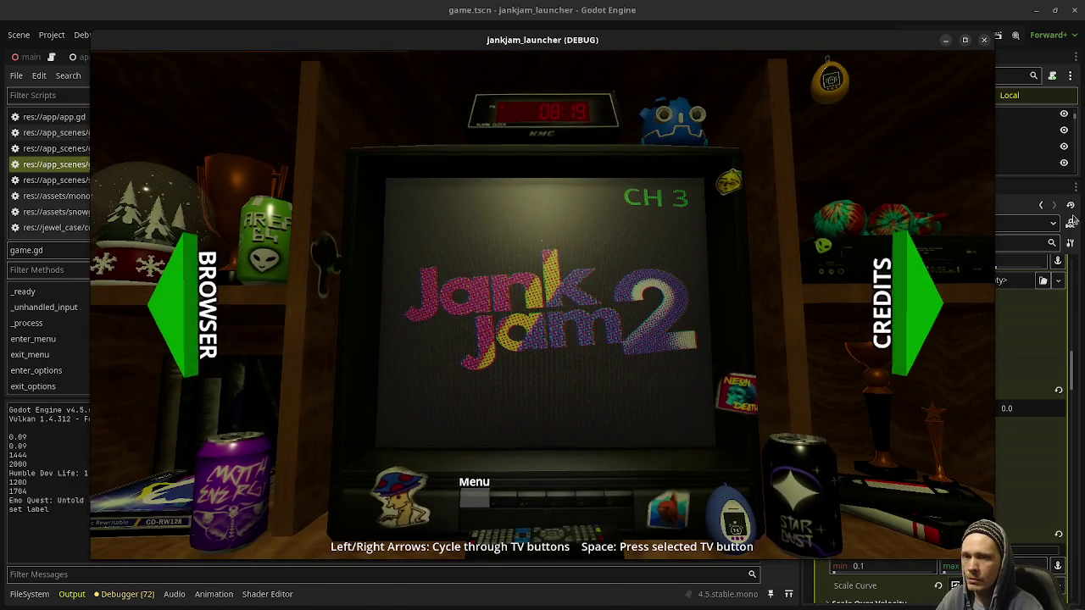
Step: Close the game window and create a new 16 × 16 sprite in Aseprite
click(982, 44)
key(alt+Tab)
click(12, 26)
click(26, 41)
text(16)
key(Tab)
text(16)
key(Return)
Step: Set the foreground colour to white and the background colour to fully transparent
click(80, 110)
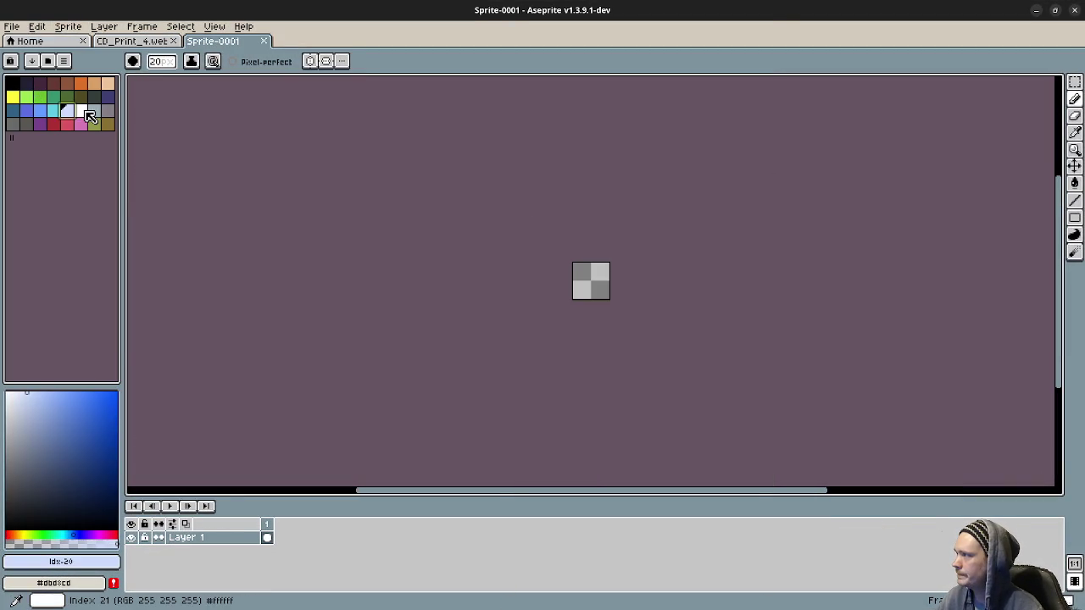
click(66, 587)
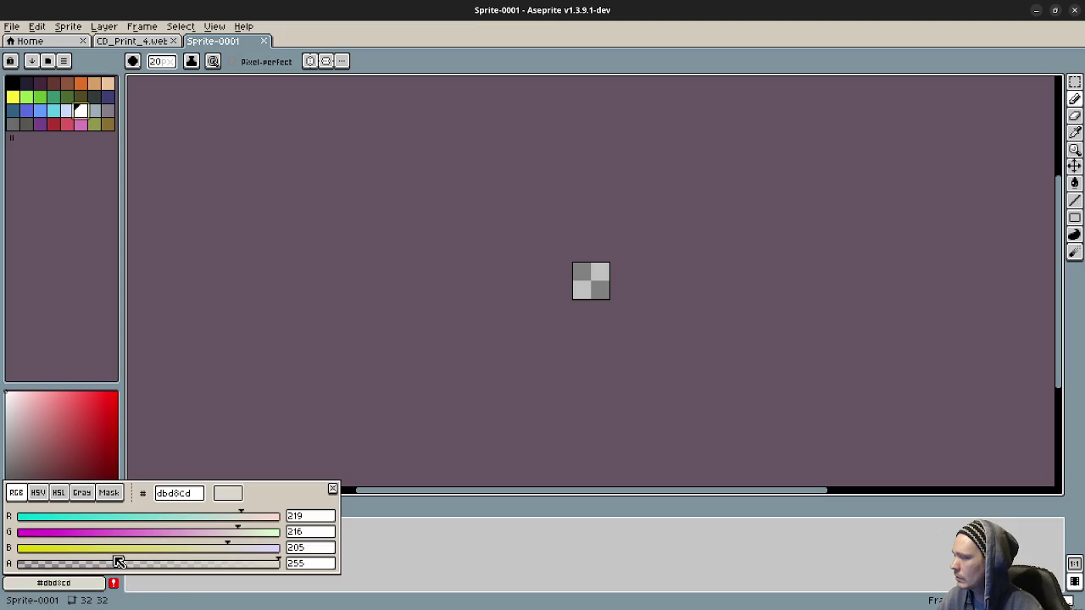
click(84, 564)
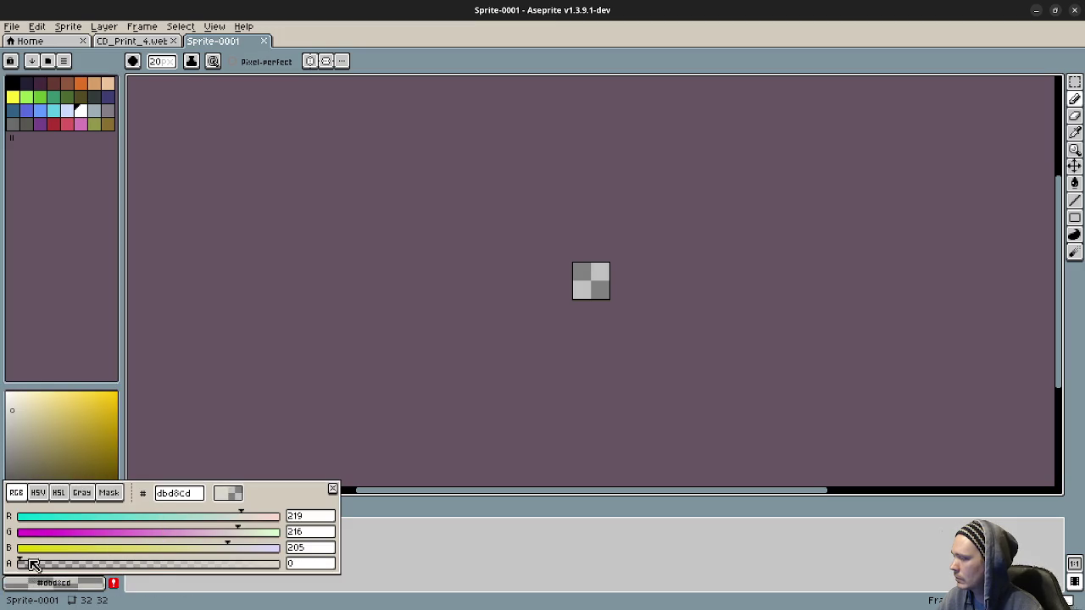
click(277, 330)
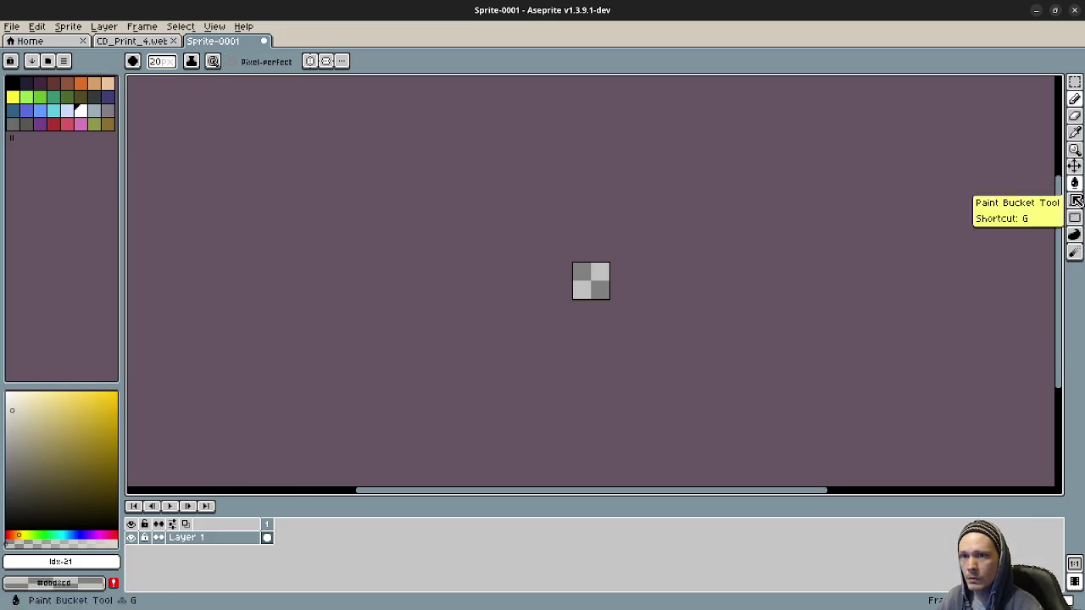
Step: Draw a radial gradient over the 32×32 sprite from its top-left corner toward the bottom-right
click(1076, 189)
click(1058, 183)
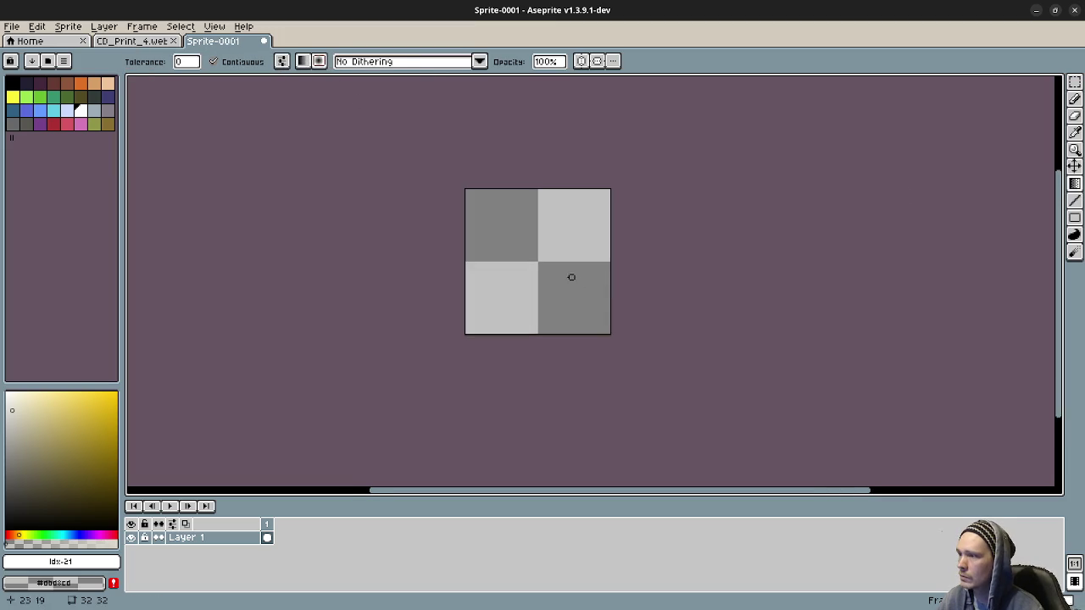
scroll(564, 272, up, 5)
mouse_move(520, 243)
mouse_down()
mouse_move(591, 170)
mouse_move(627, 153)
mouse_up()
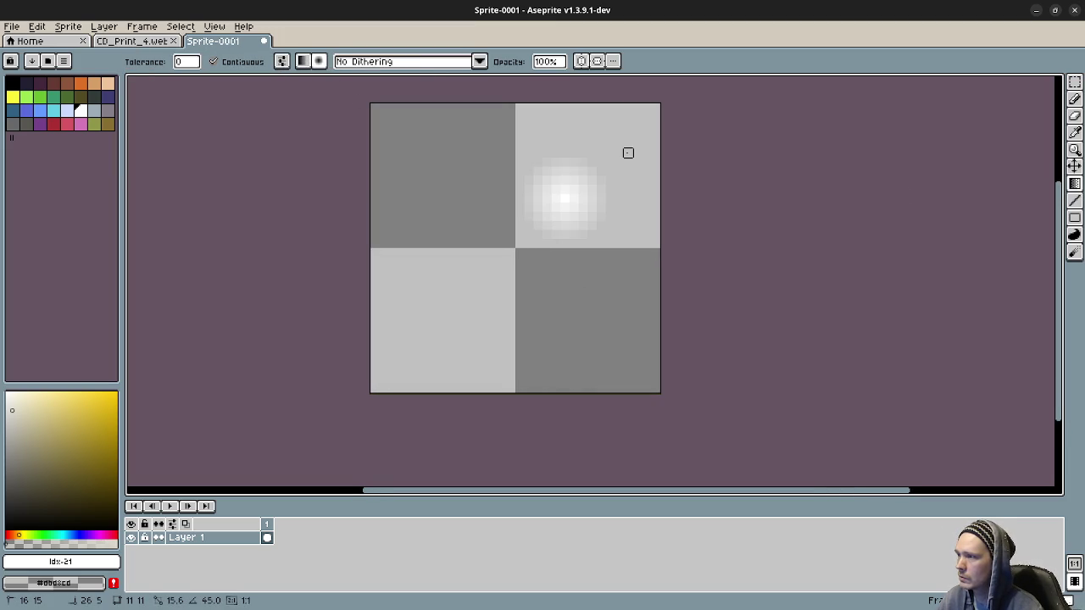
key(ctrl+z)
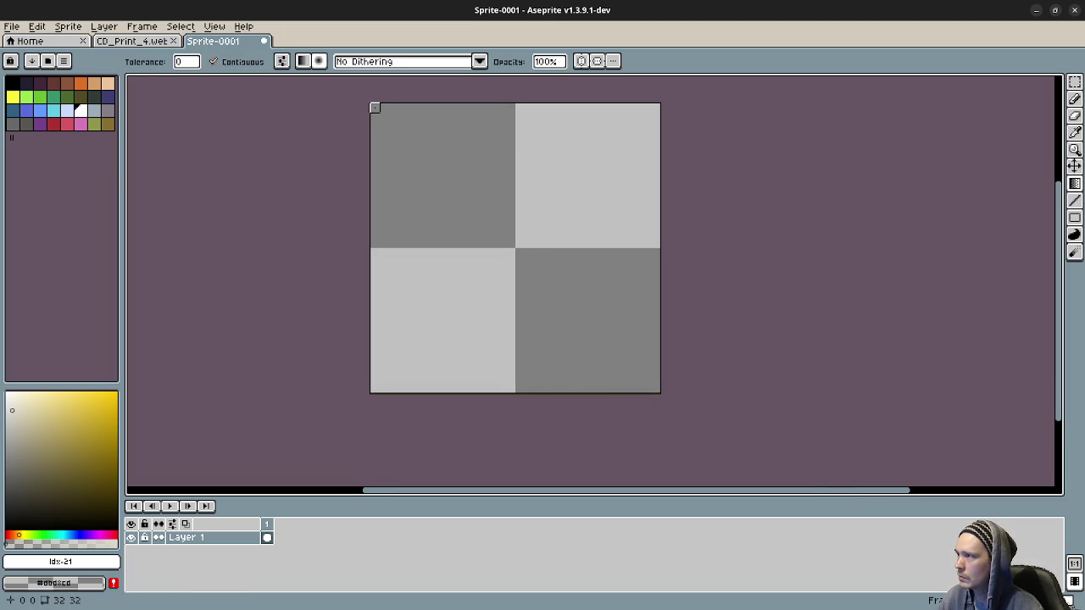
mouse_move(378, 113)
mouse_down()
mouse_move(554, 269)
mouse_move(655, 379)
mouse_up()
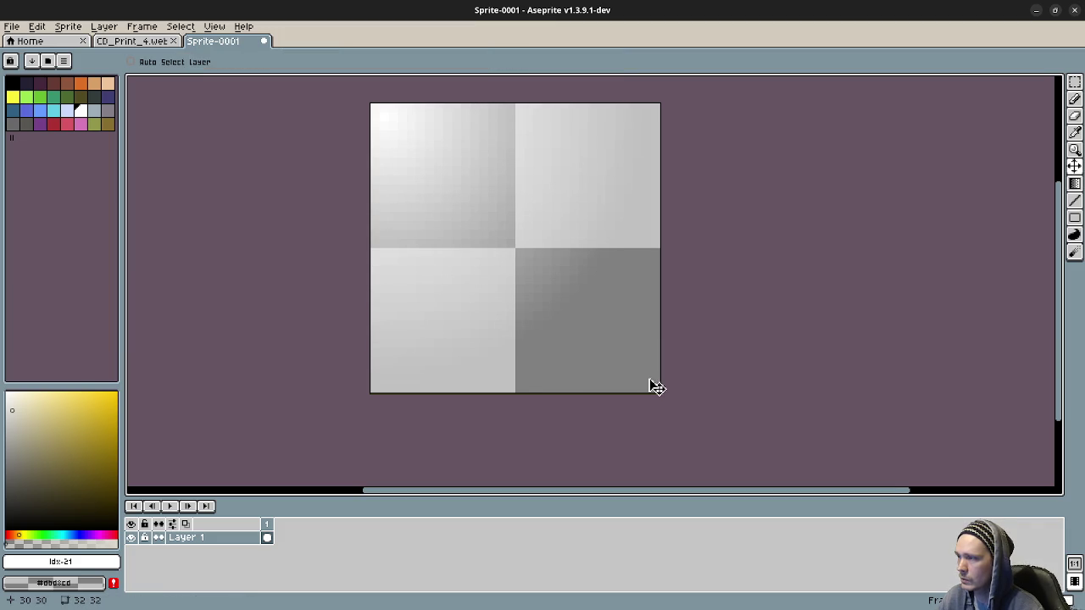
key(ctrl+z)
drag(381, 113, 646, 379)
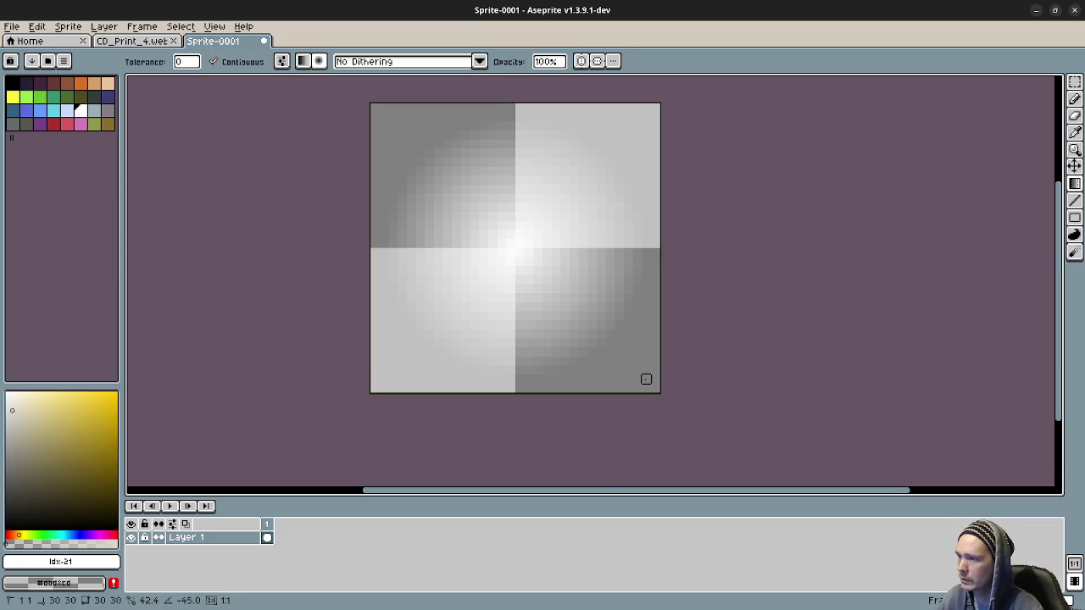
drag(646, 379, 634, 370)
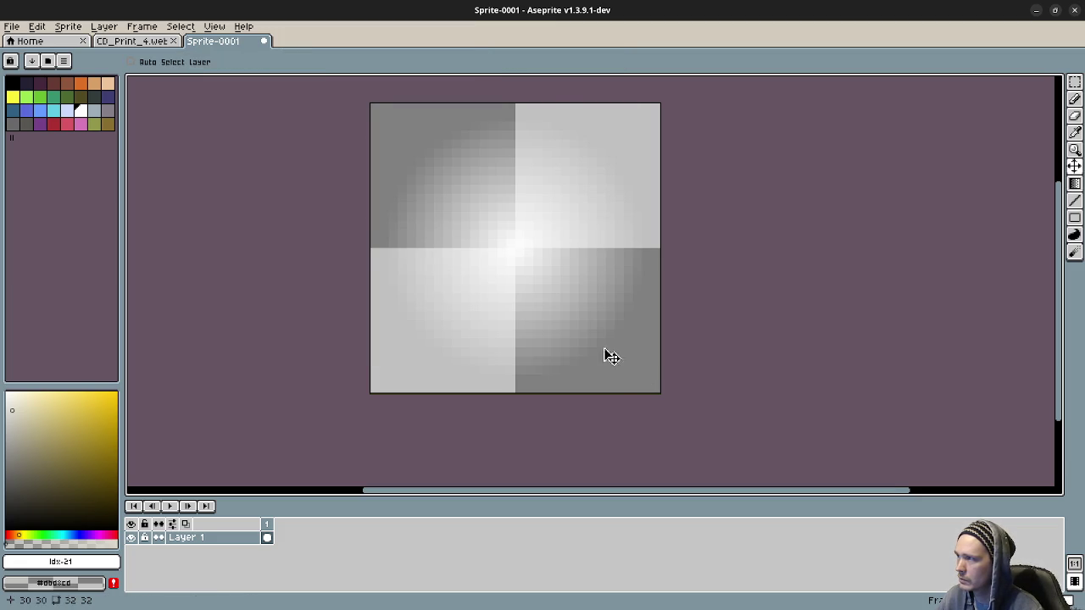
key(Escape)
drag(373, 107, 655, 388)
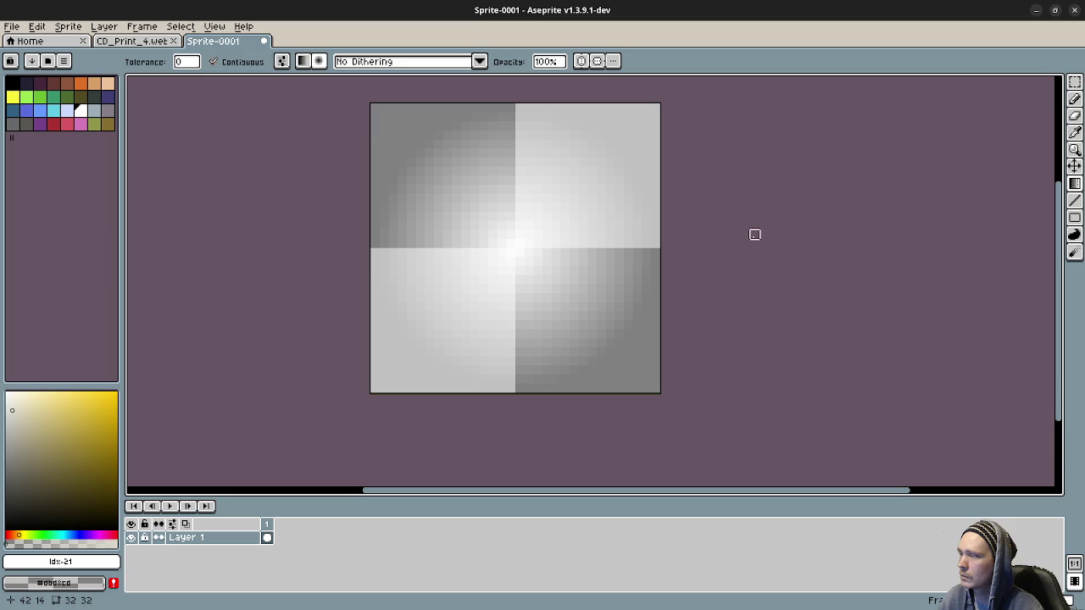
click(23, 32)
Step: Point the export location to the jankjam_launcher/assets folder
mouse_move(51, 142)
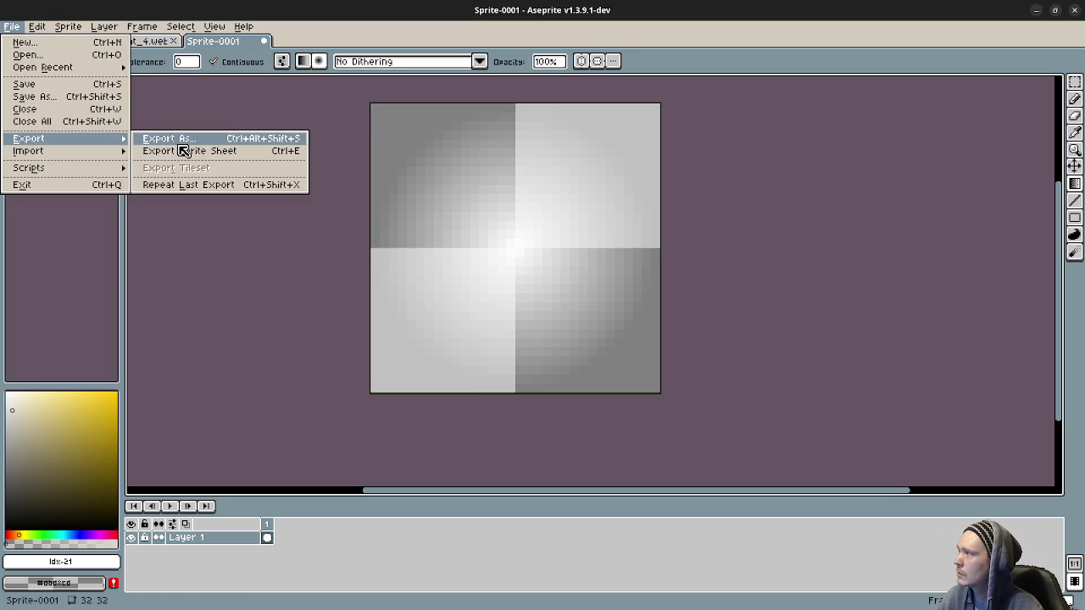
click(181, 140)
click(322, 228)
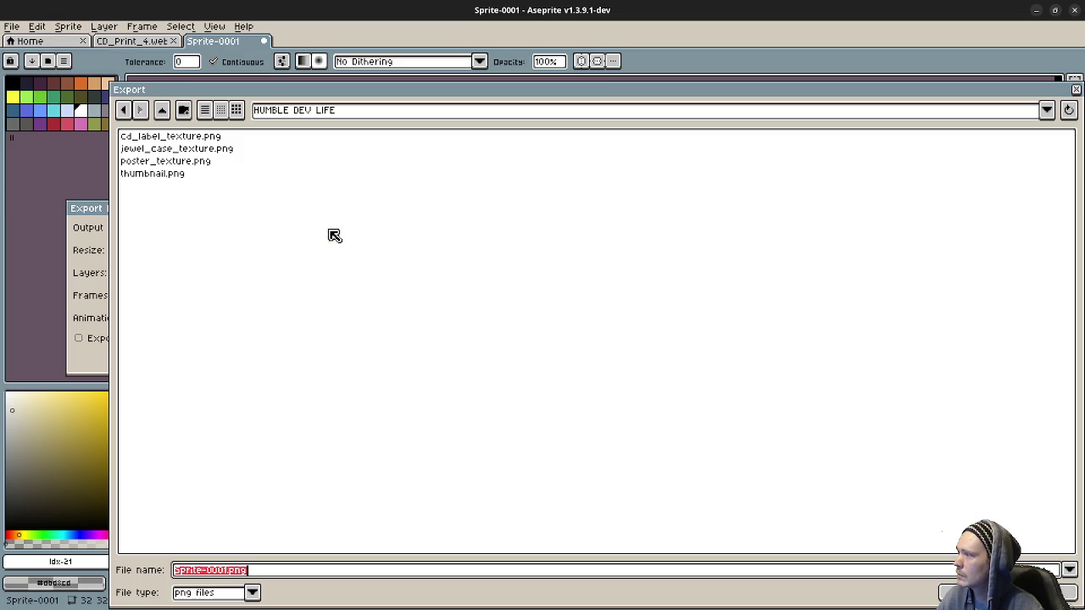
click(163, 114)
click(162, 113)
click(160, 110)
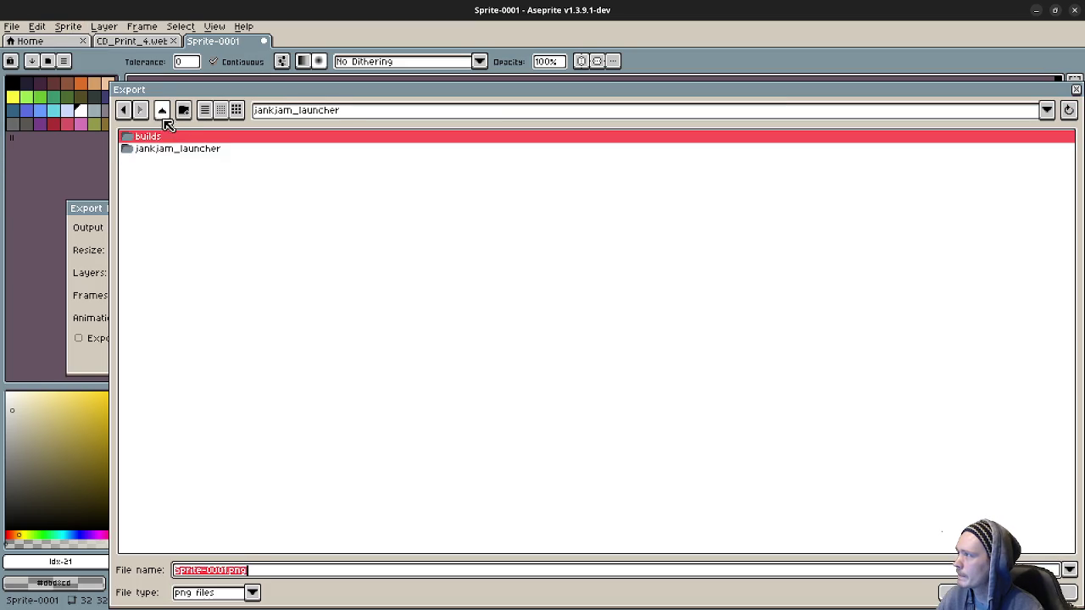
click(167, 150)
double_click(167, 150)
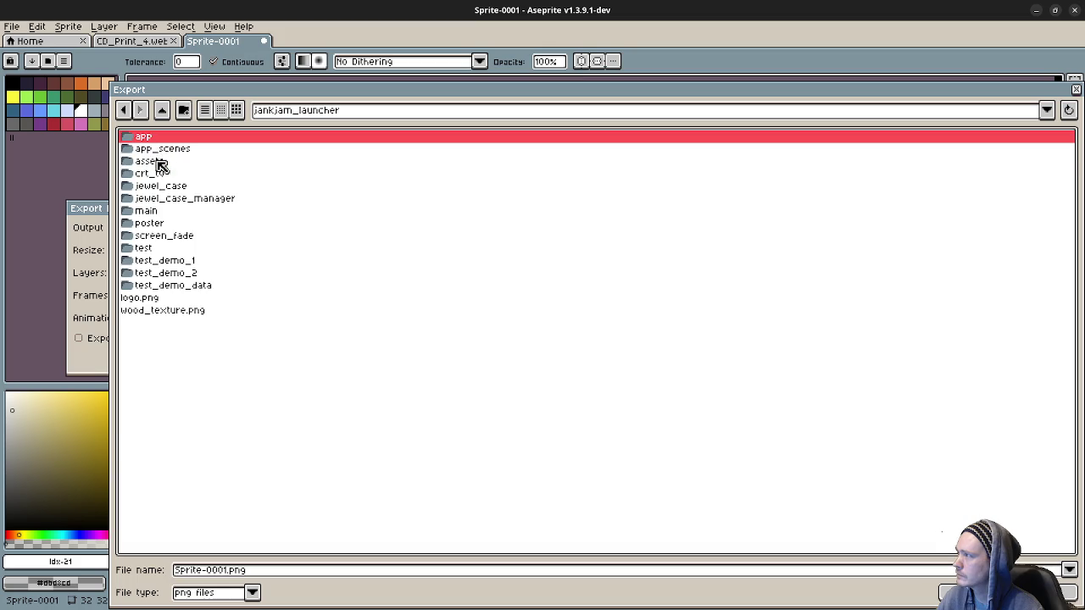
double_click(160, 162)
Step: Name the file dust_particle.png and export the sprite
click(216, 566)
drag(212, 571, 129, 552)
text(0)
key(BackSpace)
text(dust_particle)
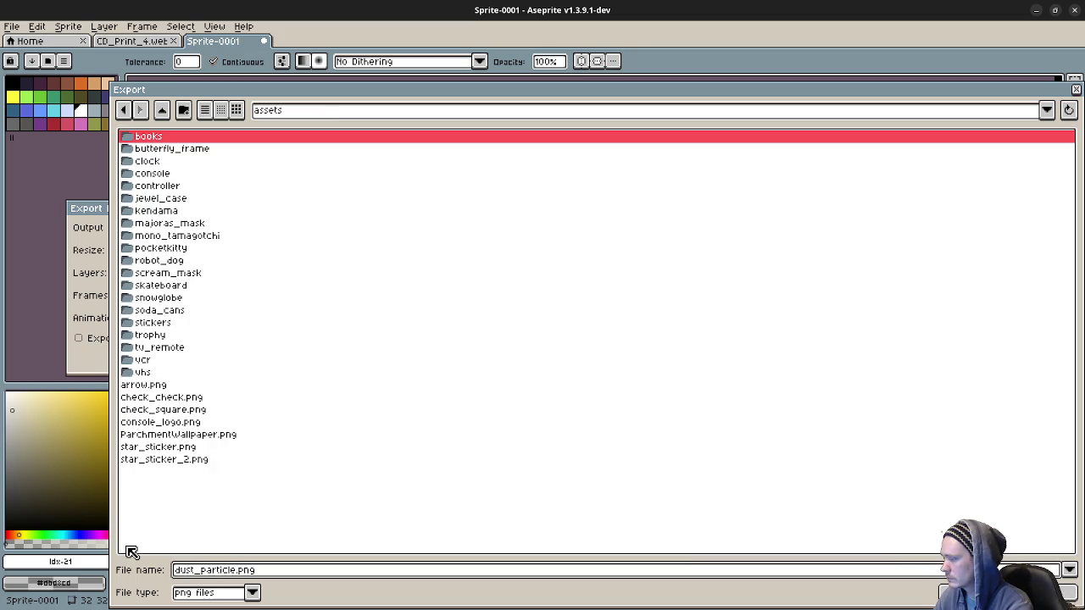
key(Return)
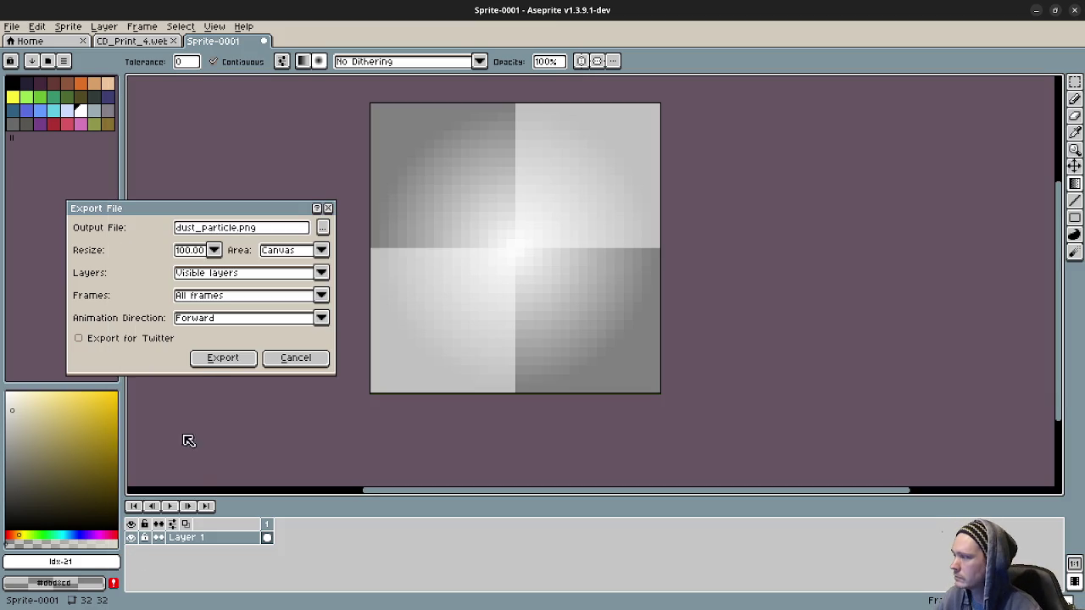
click(204, 359)
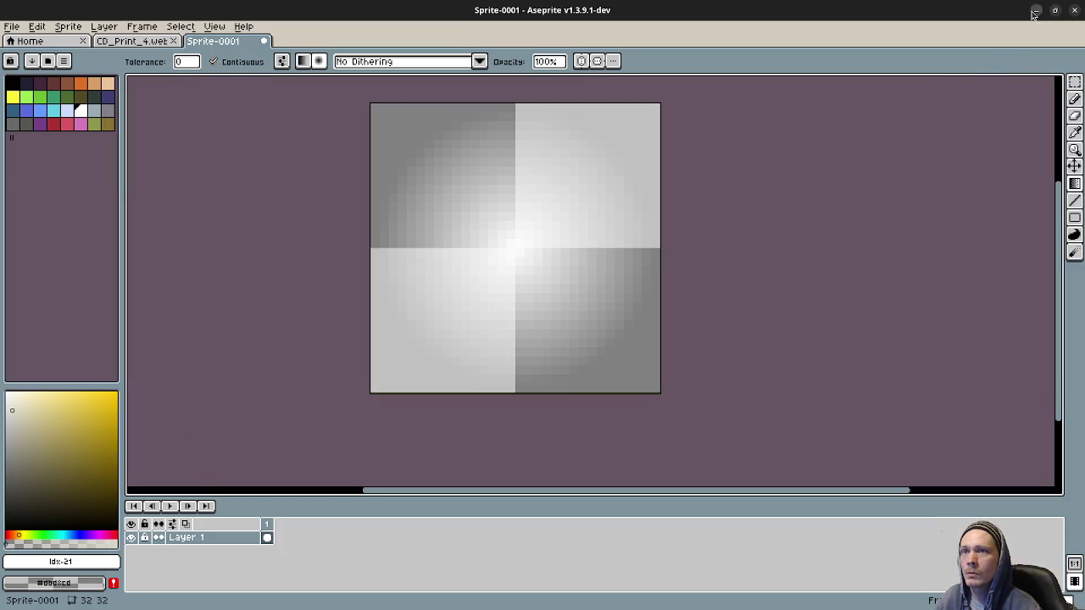
click(1036, 10)
Step: Expand the Draw Pass 1 mesh material down to its Albedo section
scroll(929, 479, down, 10)
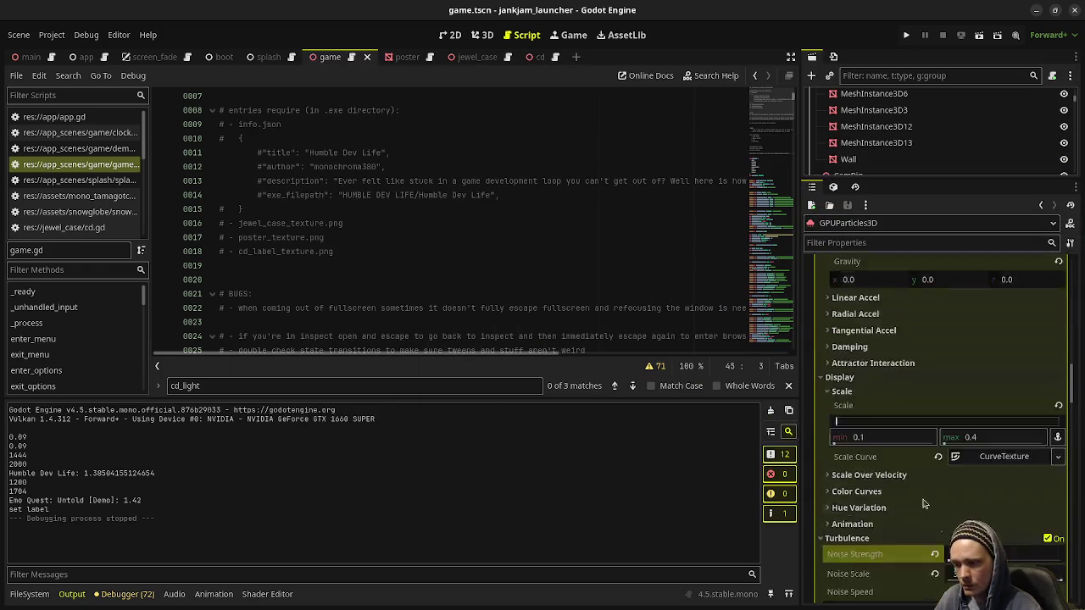
click(945, 509)
scroll(928, 475, down, 5)
click(992, 370)
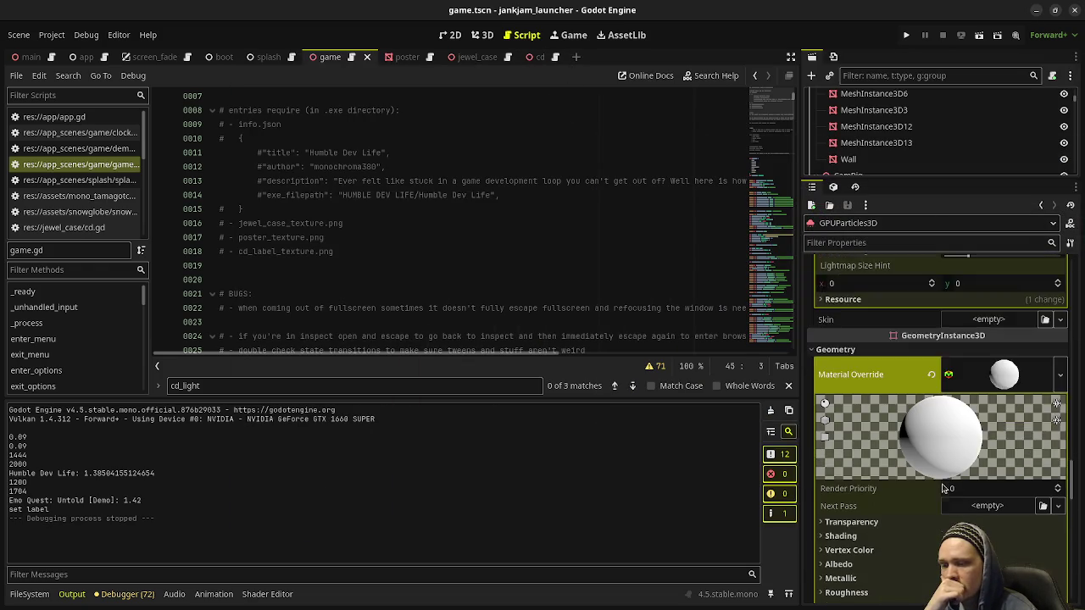
scroll(856, 450, down, 3)
click(839, 436)
Step: Drag dust_particle.png from the FileSystem assets folder onto the Albedo Texture slot
click(31, 594)
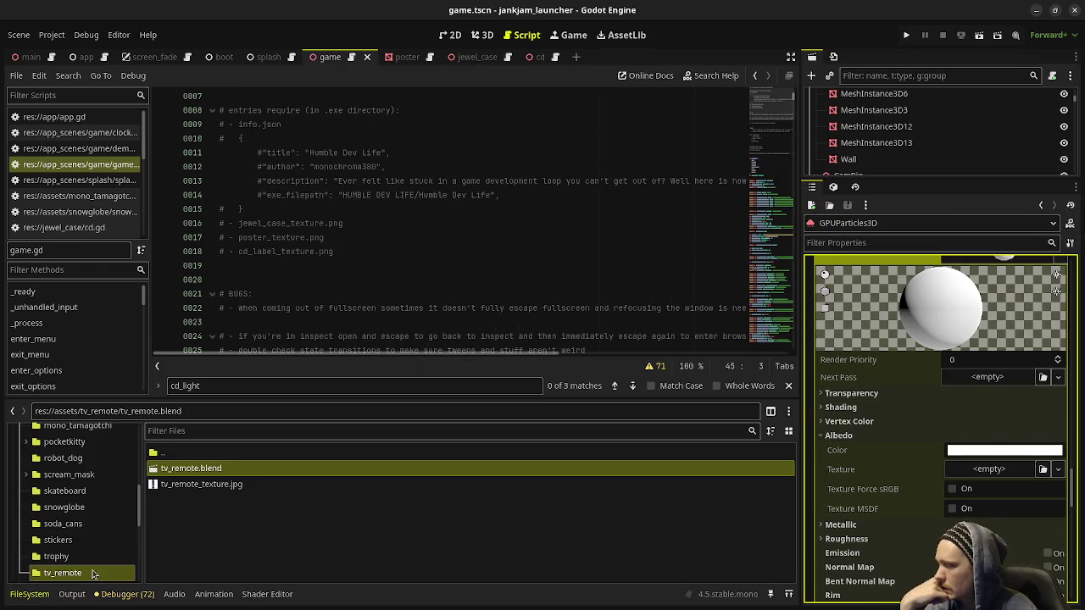
scroll(83, 515, up, 15)
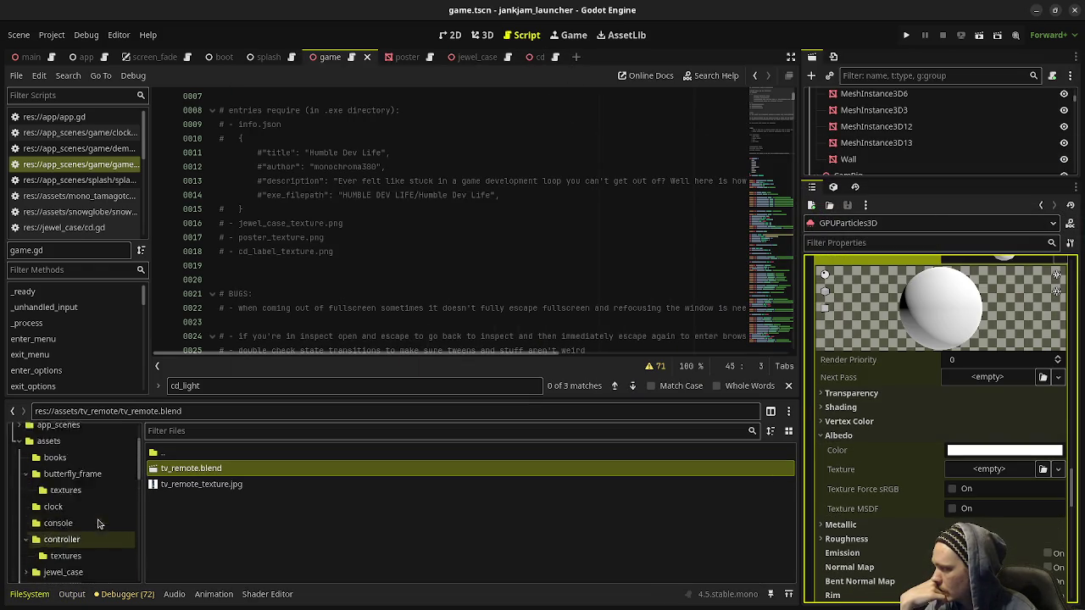
click(48, 499)
scroll(228, 534, down, 10)
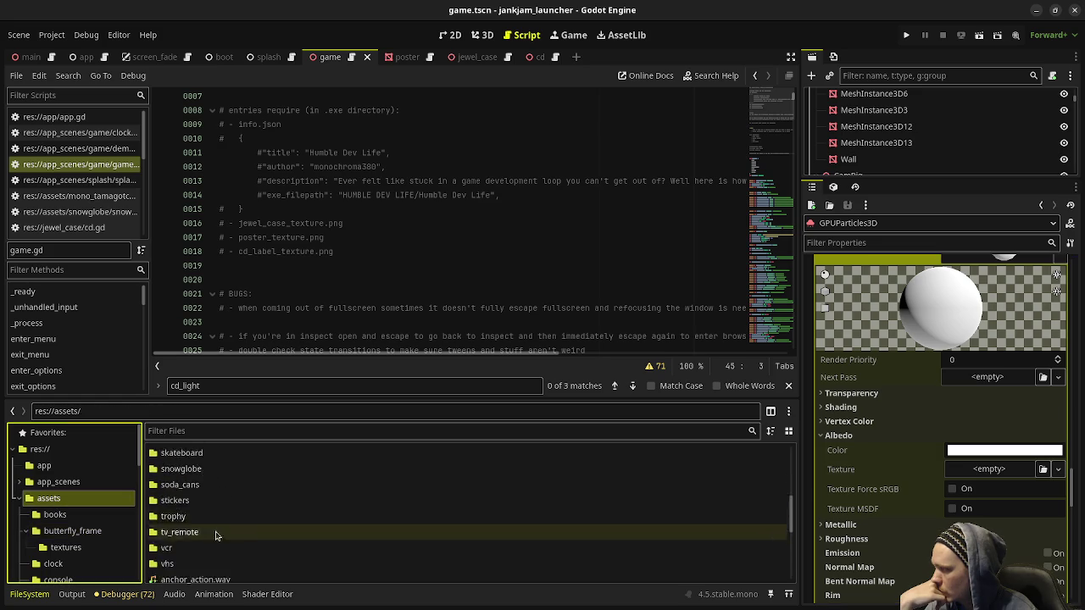
scroll(214, 533, down, 3)
mouse_move(193, 520)
mouse_down()
mouse_move(736, 512)
mouse_move(990, 471)
mouse_up()
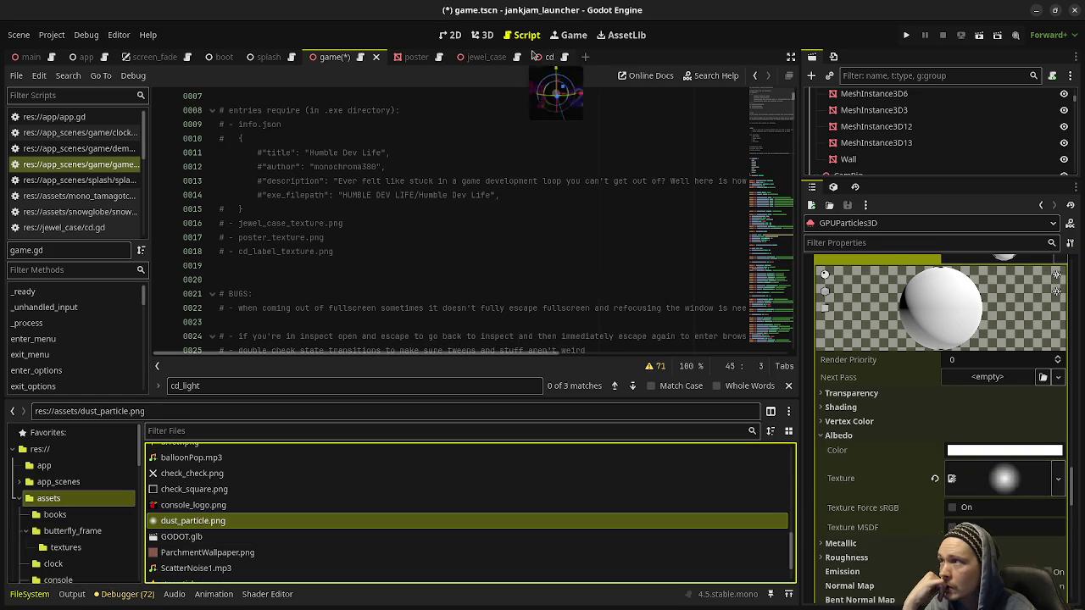
Step: Expand the material's Transparency section and orbit the shelf view
scroll(837, 426, up, 2)
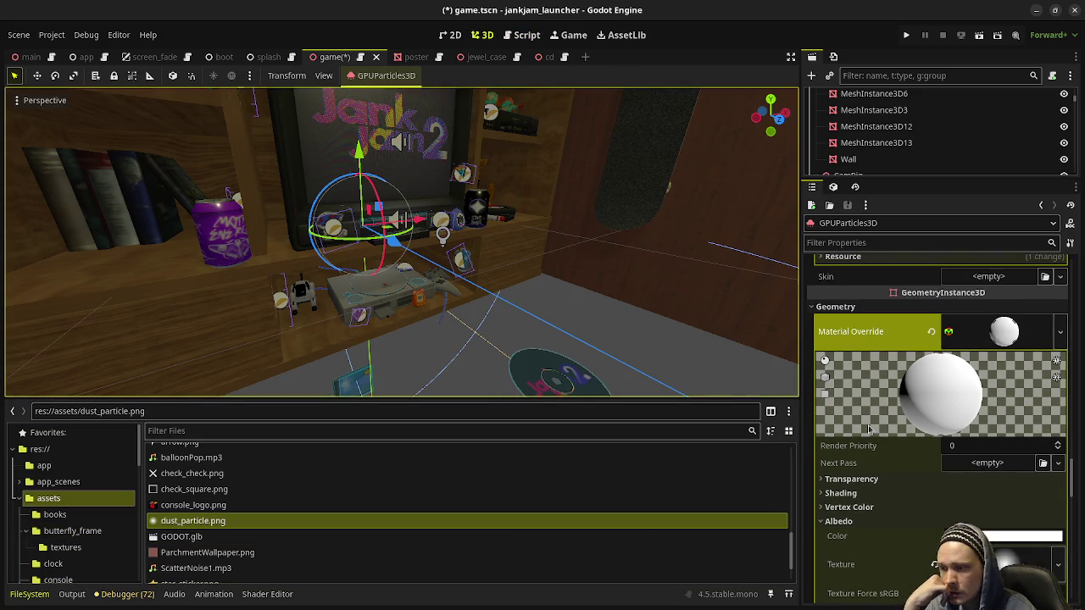
click(861, 478)
scroll(861, 480, down, 2)
scroll(512, 310, up, 3)
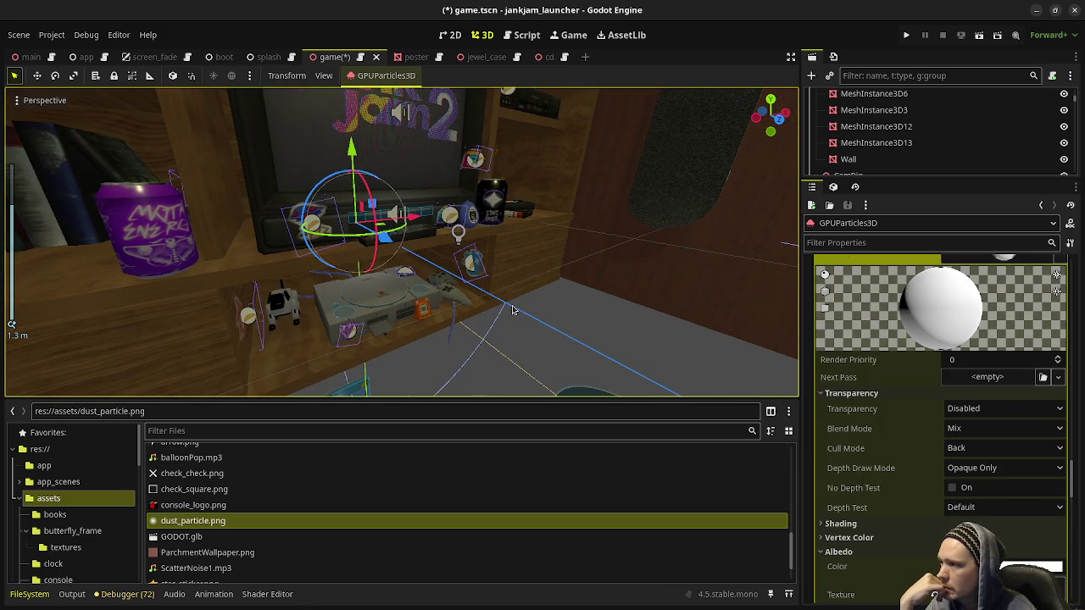
mouse_move(511, 311)
mouse_down()
mouse_move(594, 261)
mouse_move(536, 233)
mouse_up()
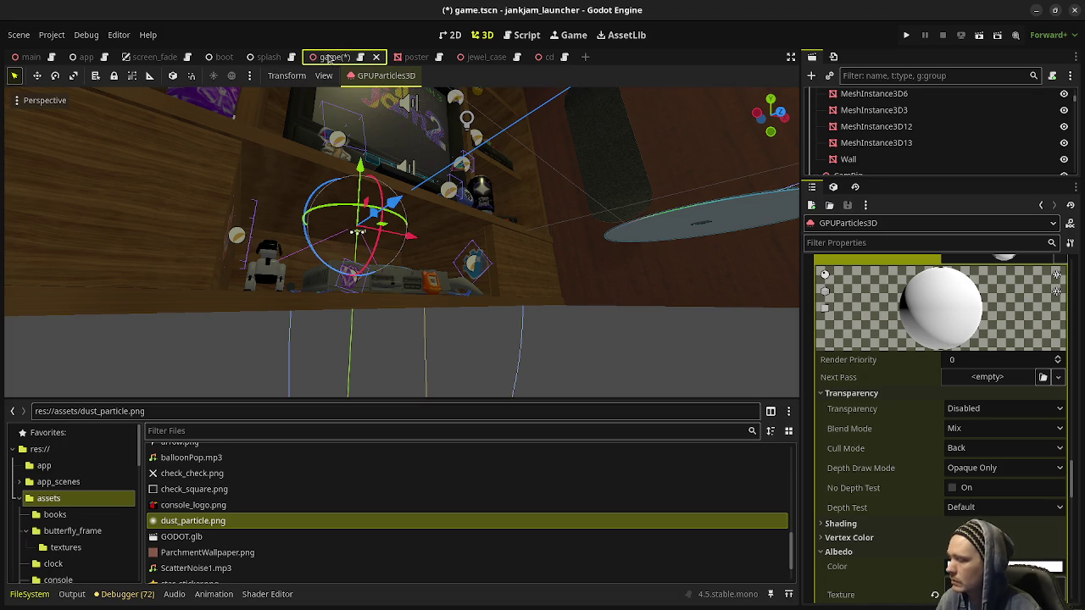
Step: Save the shelf scene, check the Transparency modes, and run the project to playtest
key(ctrl+s)
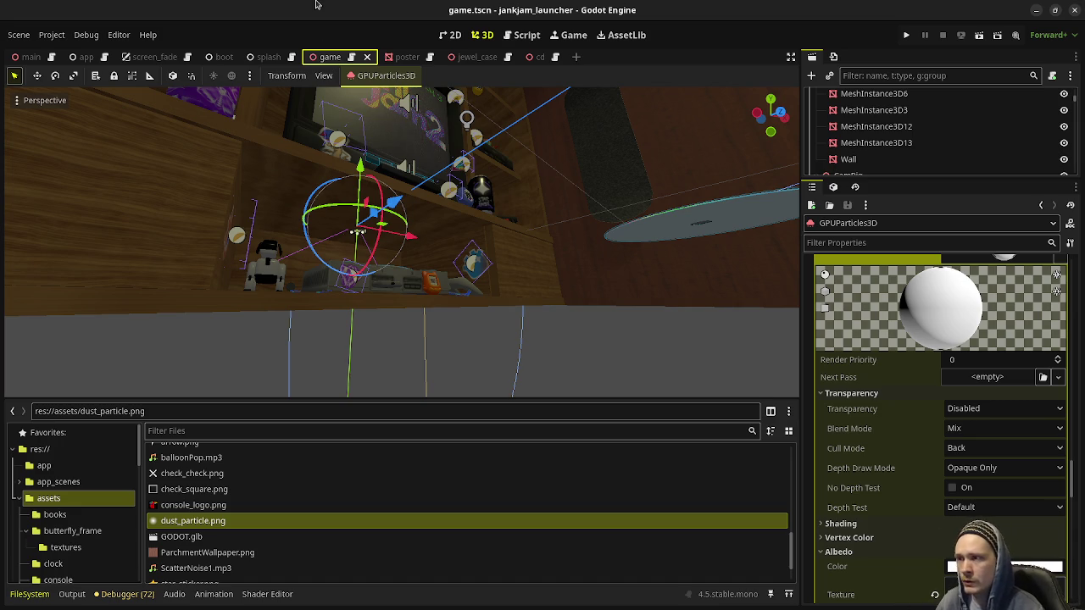
mouse_move(456, 243)
mouse_down()
mouse_move(497, 286)
mouse_move(474, 289)
mouse_up()
scroll(464, 289, up, 2)
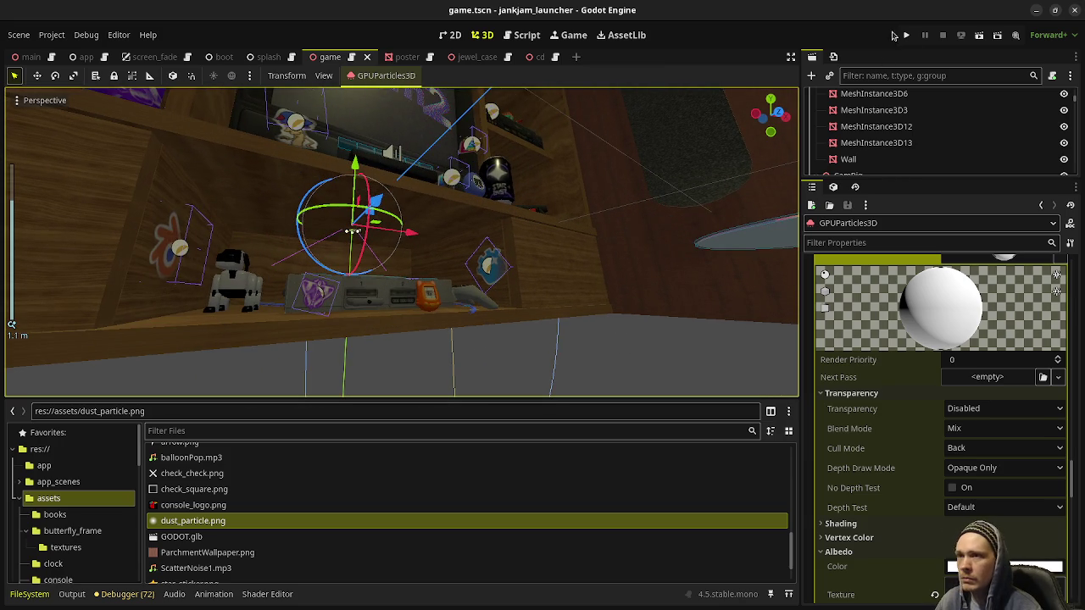
click(965, 409)
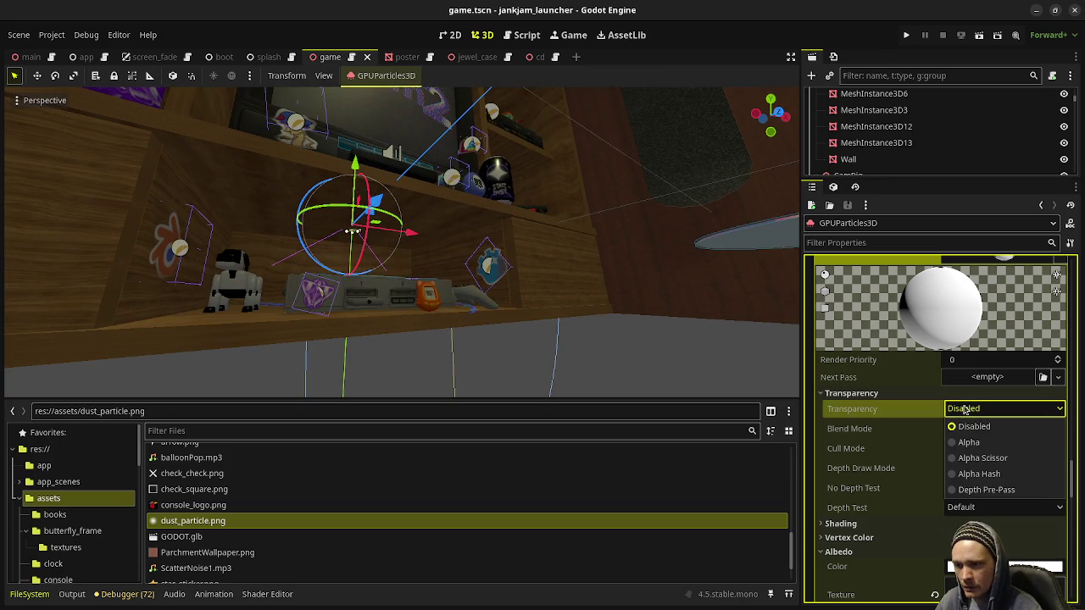
click(906, 34)
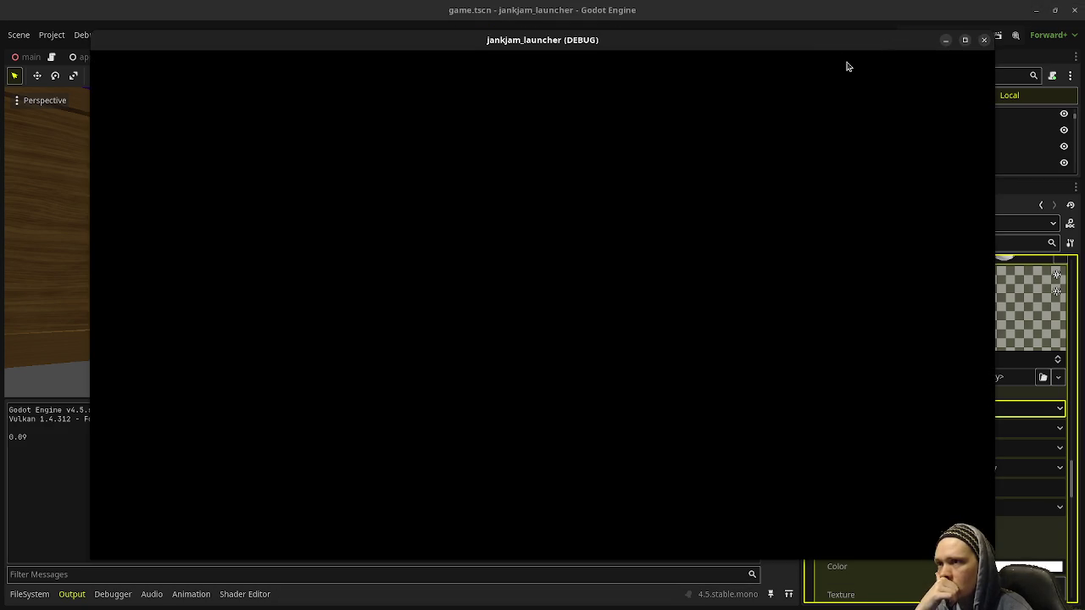
Step: Move the game window to the left and set it Always on Top
drag(830, 48, 641, 67)
right_click(630, 66)
click(701, 197)
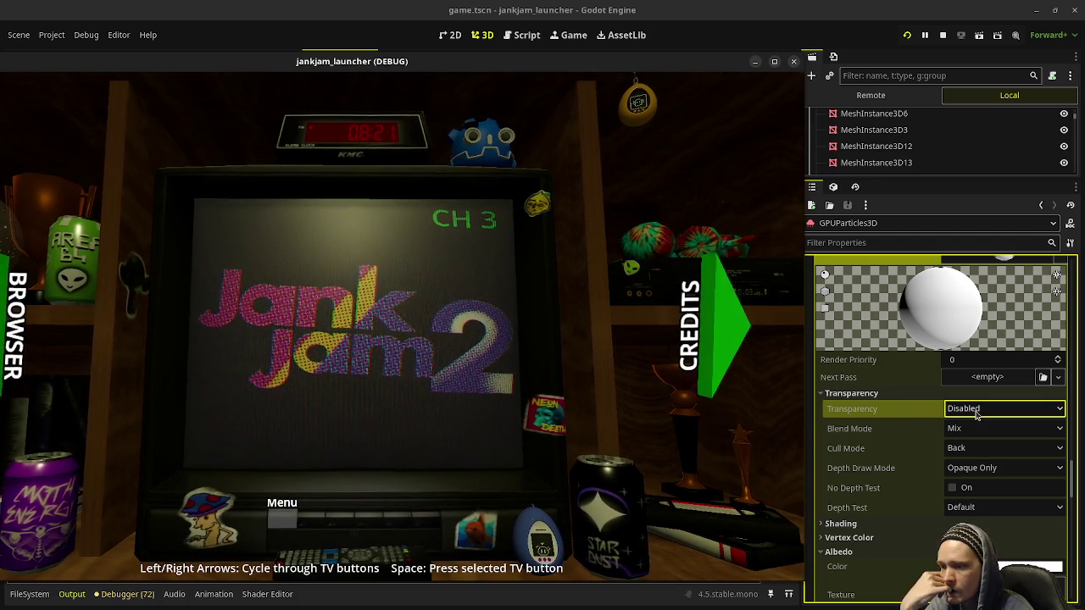
Step: Reopen the Transparency dropdown and leave it set to Disabled
click(976, 412)
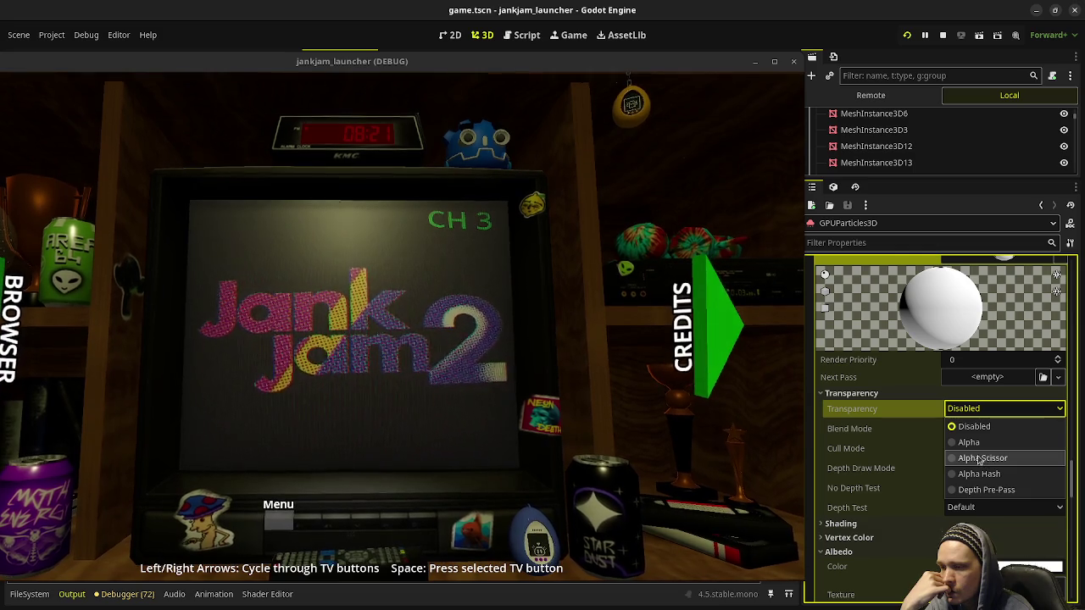
click(851, 418)
scroll(882, 437, down, 5)
scroll(884, 440, down, 10)
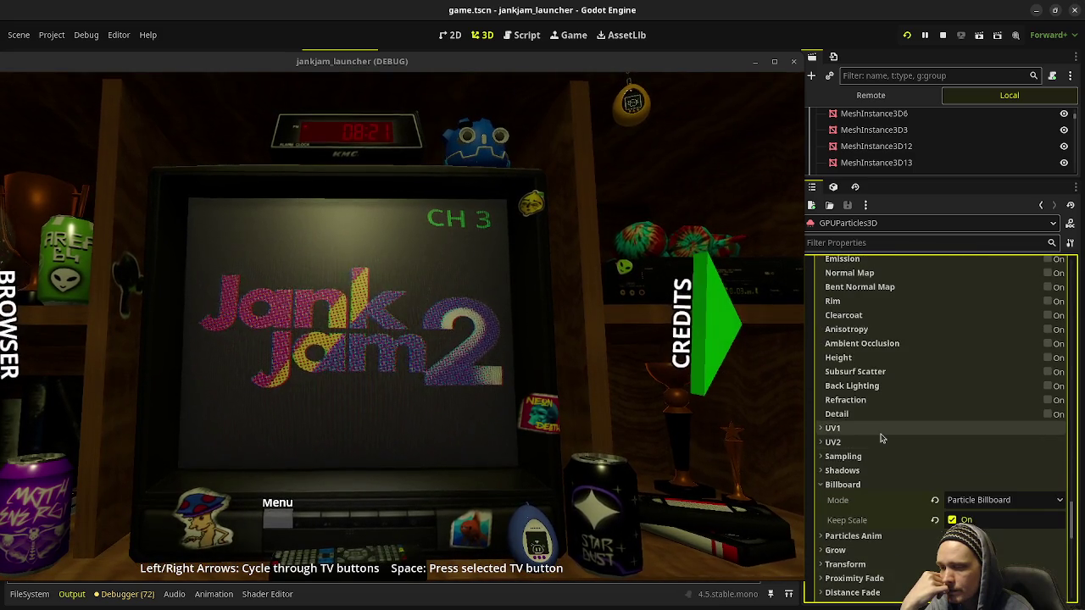
click(873, 364)
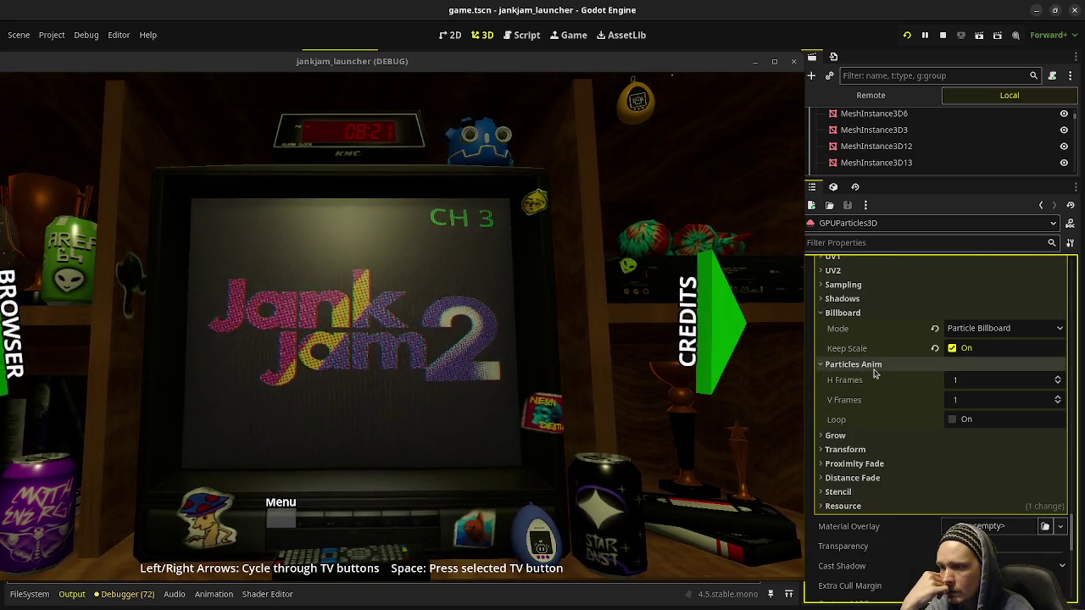
click(873, 365)
scroll(876, 373, up, 3)
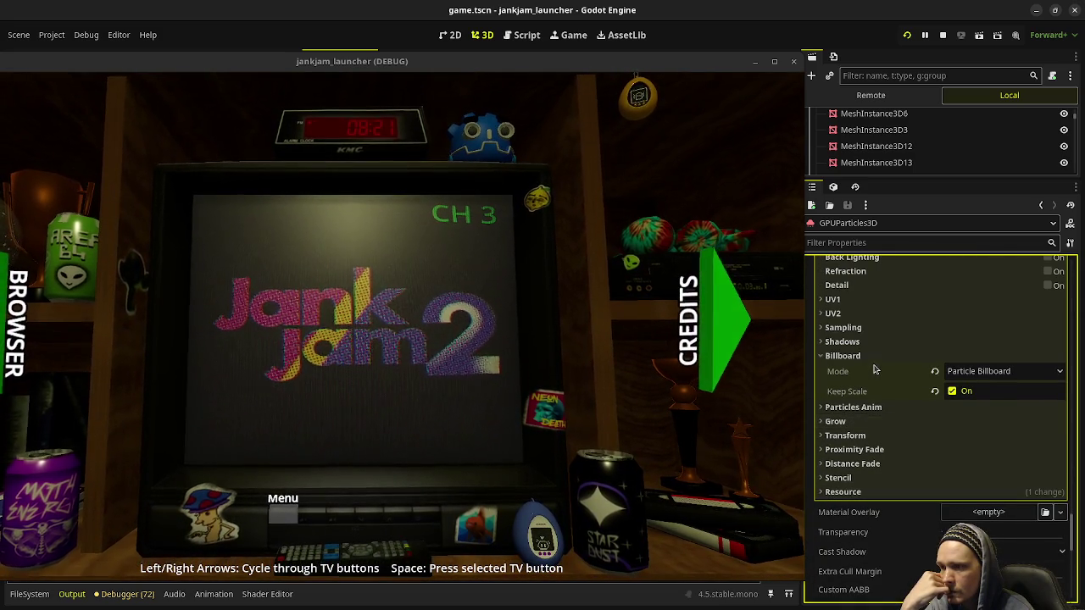
scroll(877, 378, up, 8)
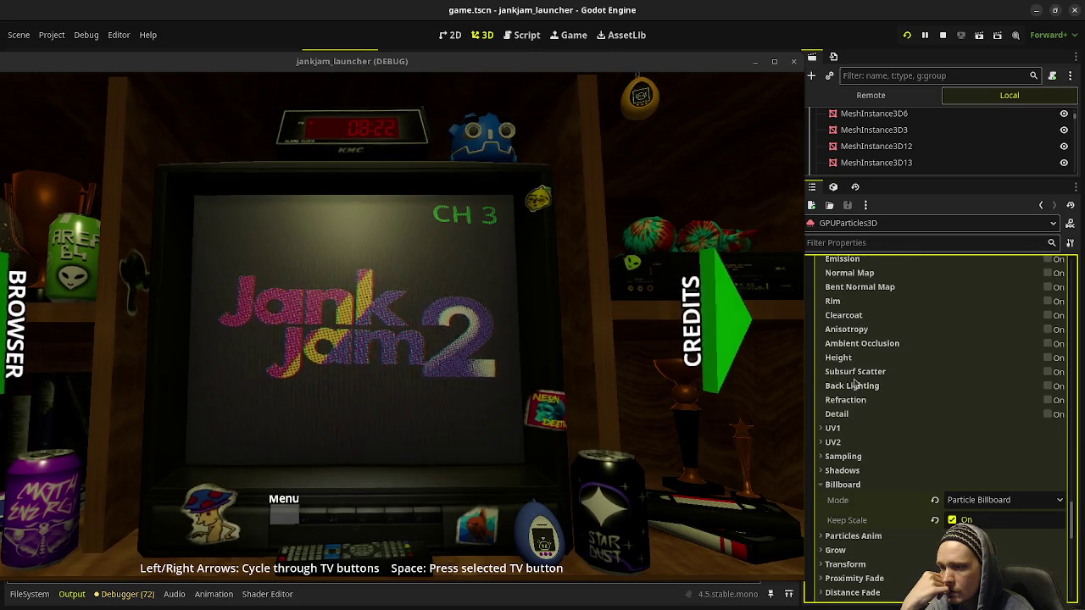
scroll(892, 413, up, 15)
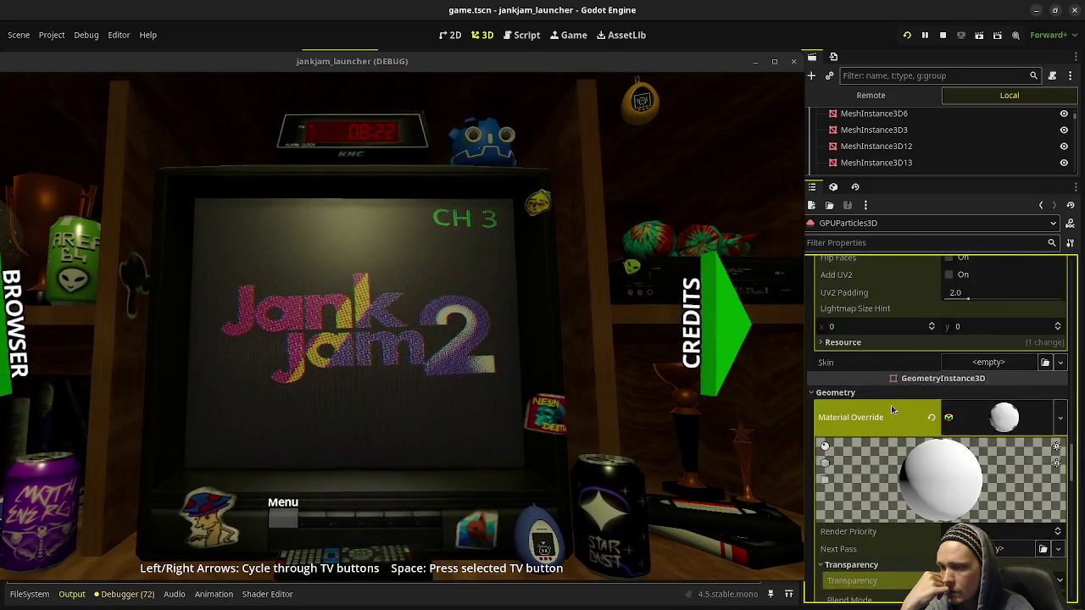
scroll(892, 407, up, 15)
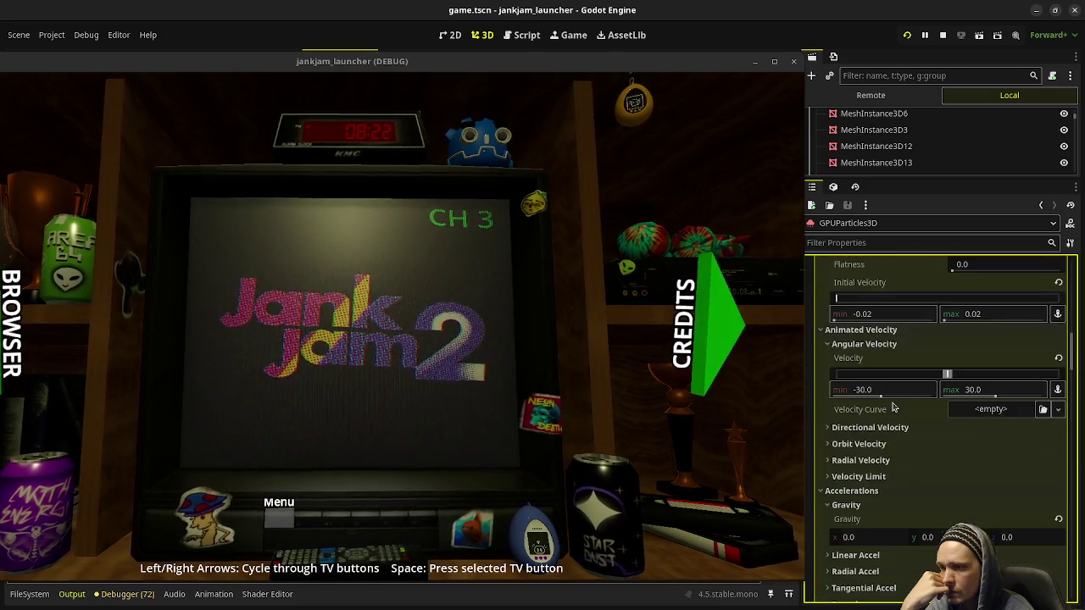
scroll(892, 407, up, 5)
scroll(892, 407, down, 4)
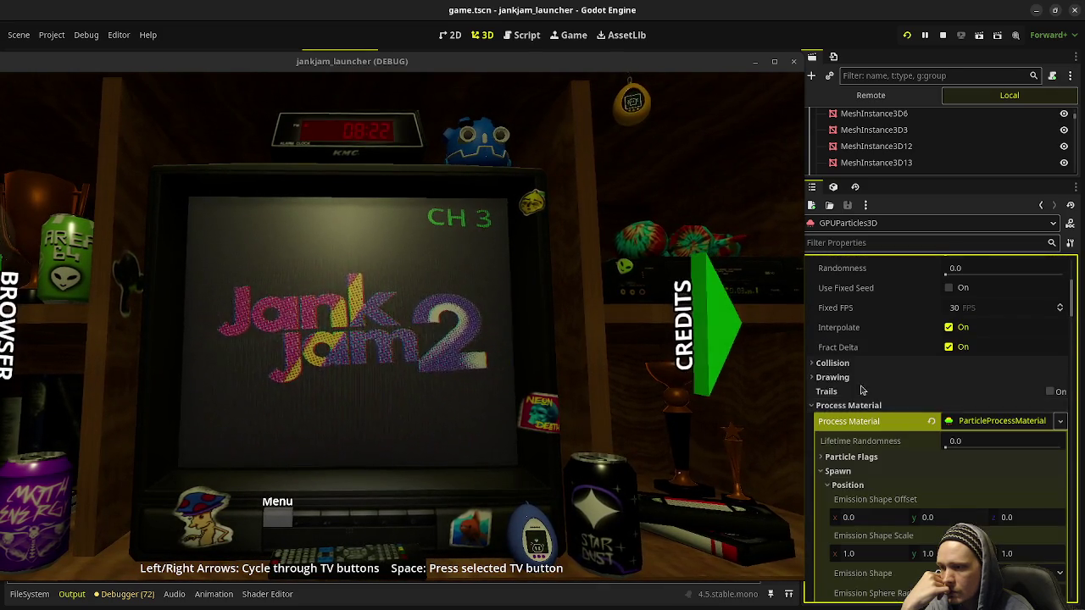
click(858, 378)
click(857, 378)
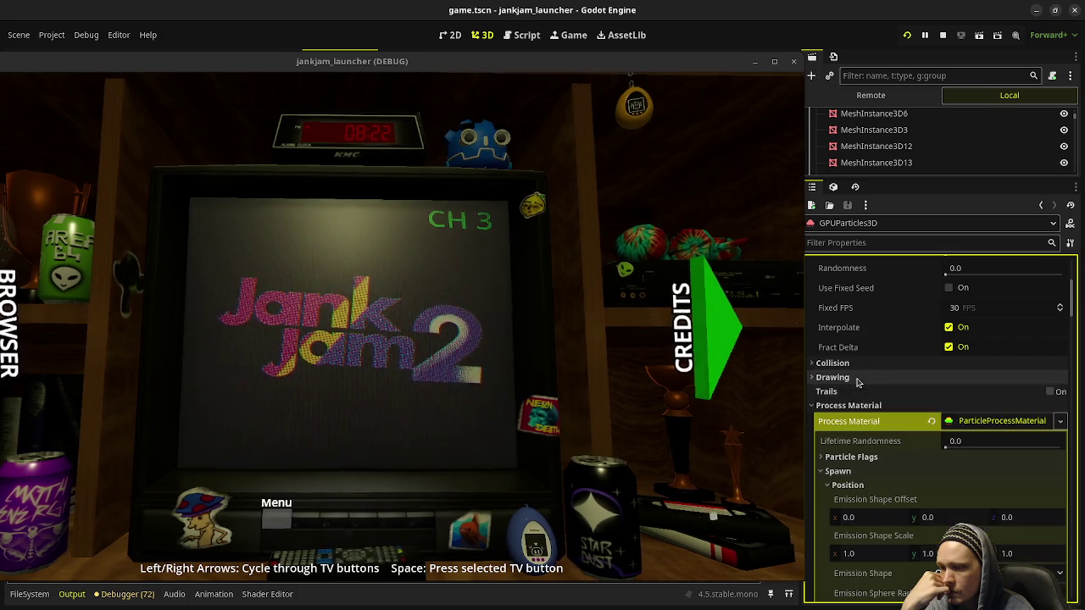
scroll(873, 407, down, 3)
click(875, 374)
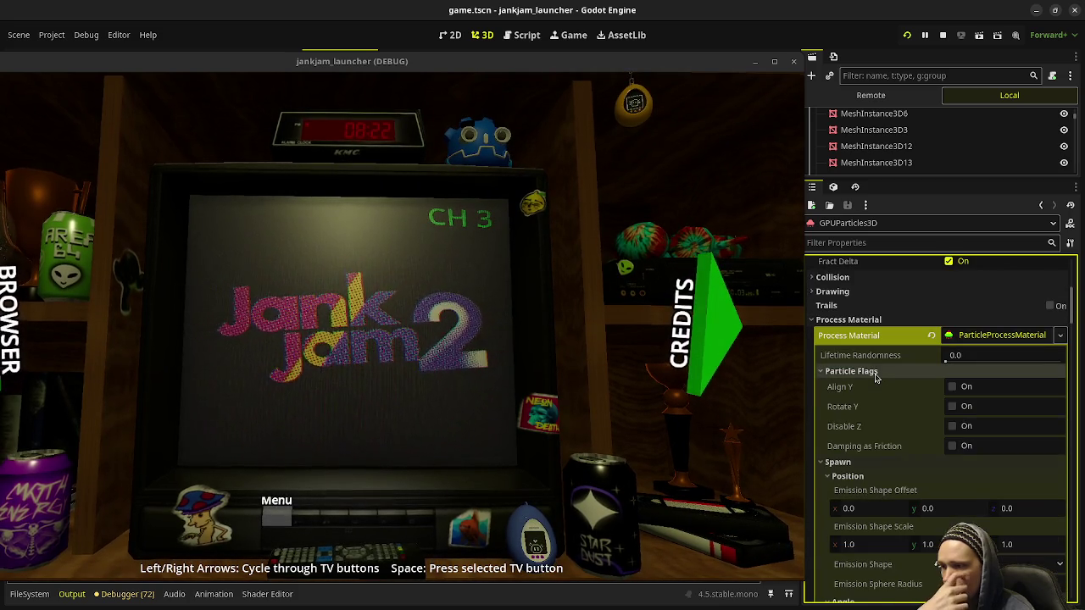
click(876, 375)
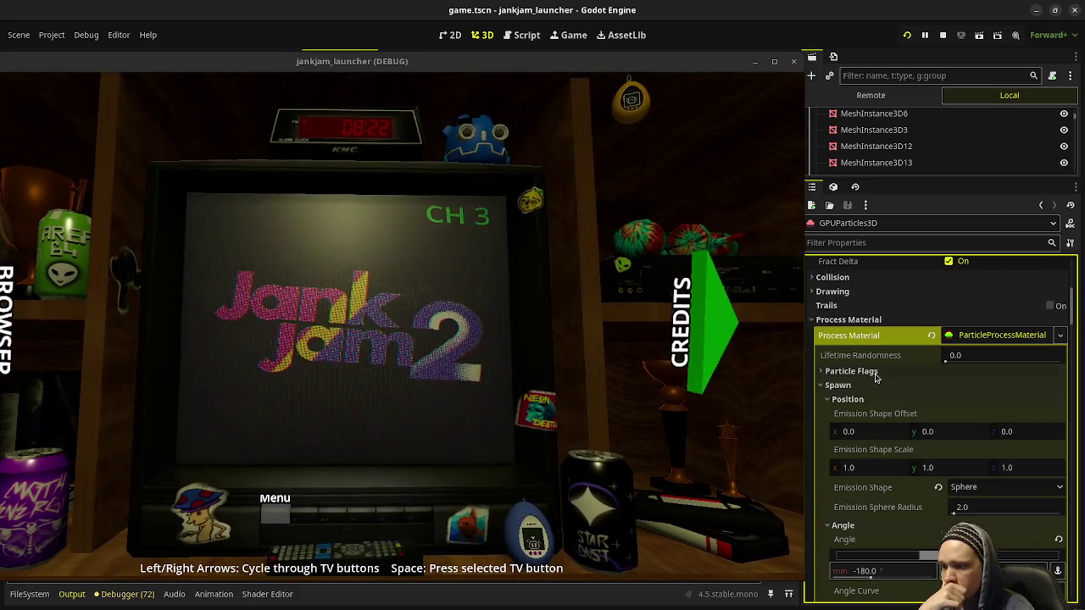
scroll(885, 417, down, 5)
scroll(886, 421, down, 5)
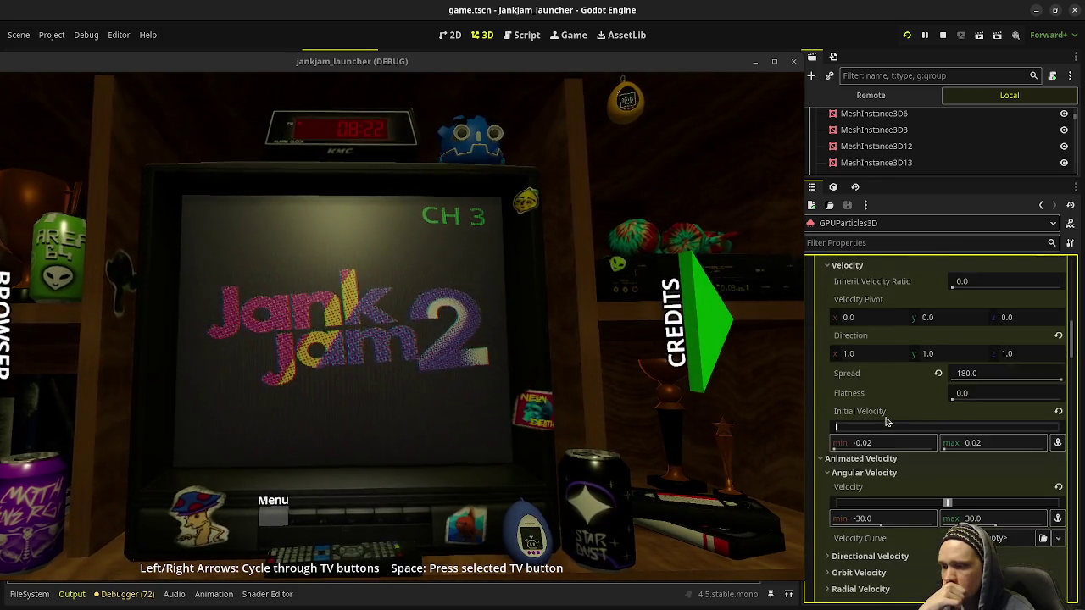
scroll(880, 417, down, 2)
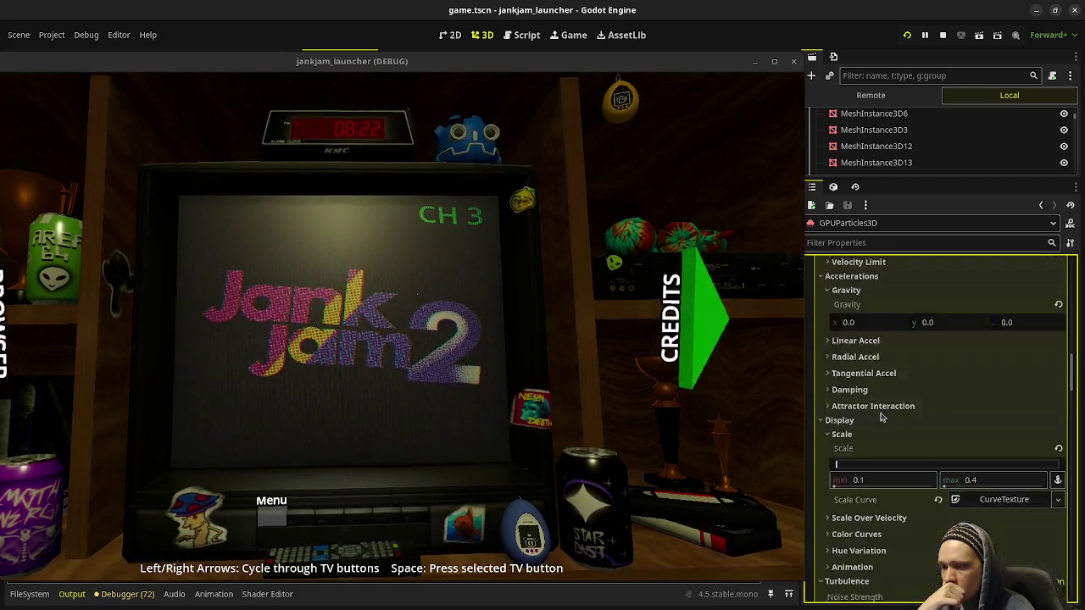
scroll(882, 415, down, 1)
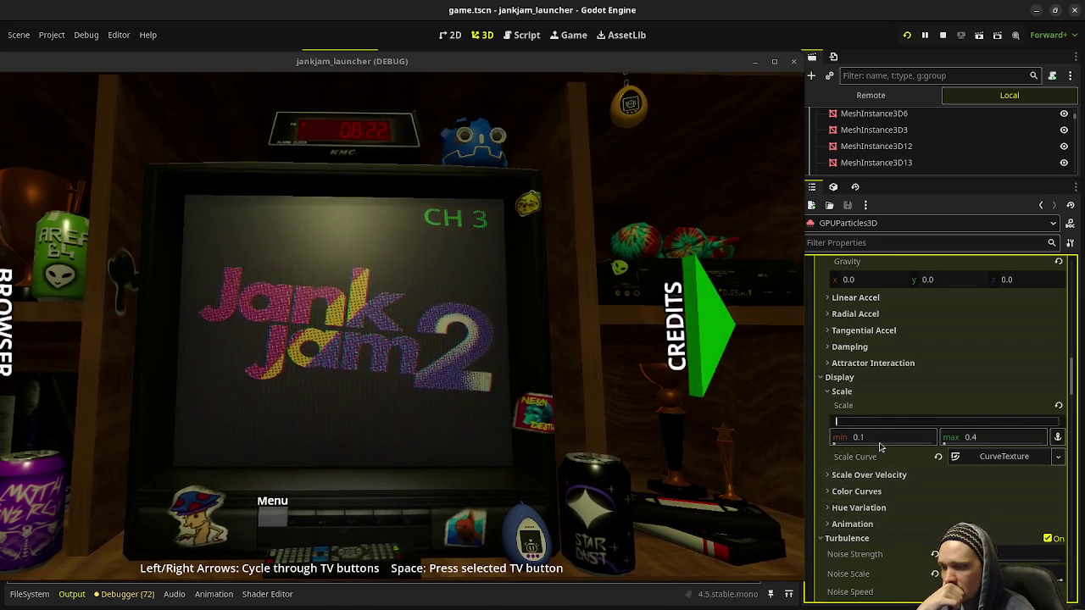
scroll(861, 509, down, 4)
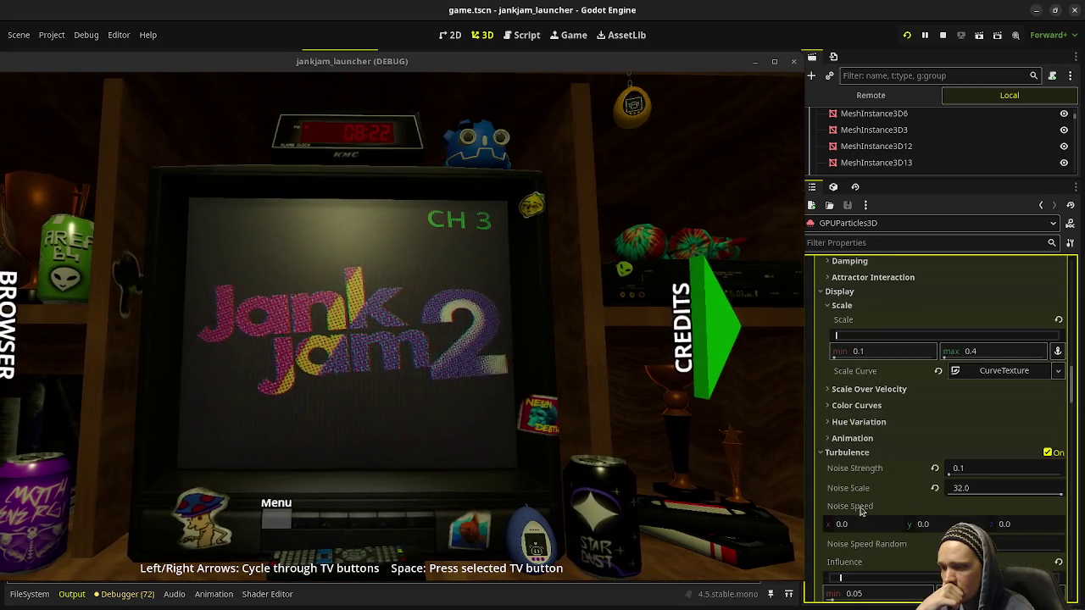
scroll(860, 509, down, 2)
scroll(873, 504, down, 8)
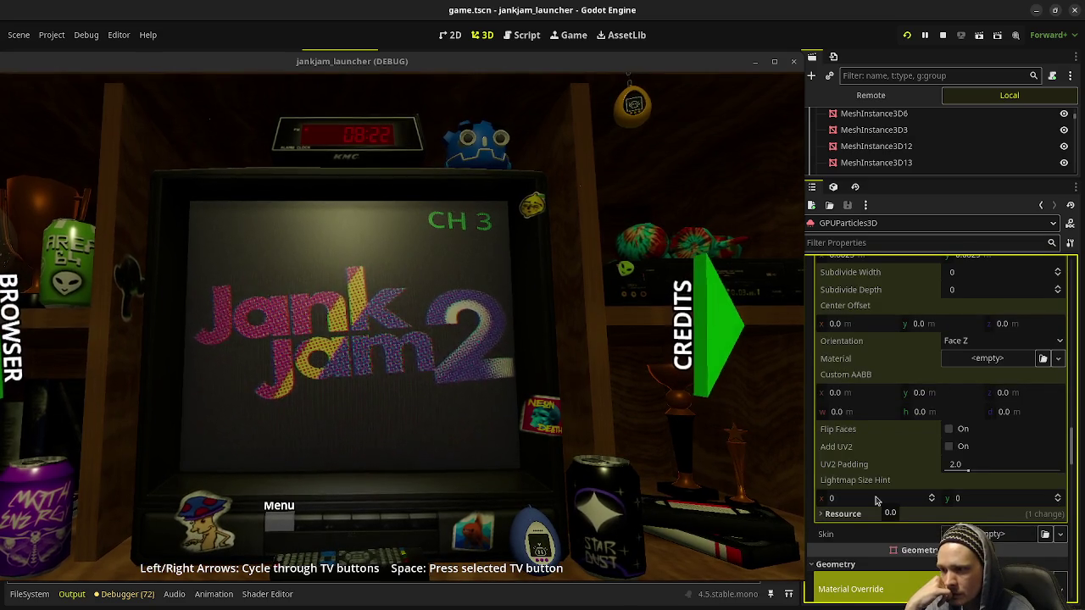
scroll(877, 501, down, 4)
scroll(877, 502, down, 4)
click(966, 408)
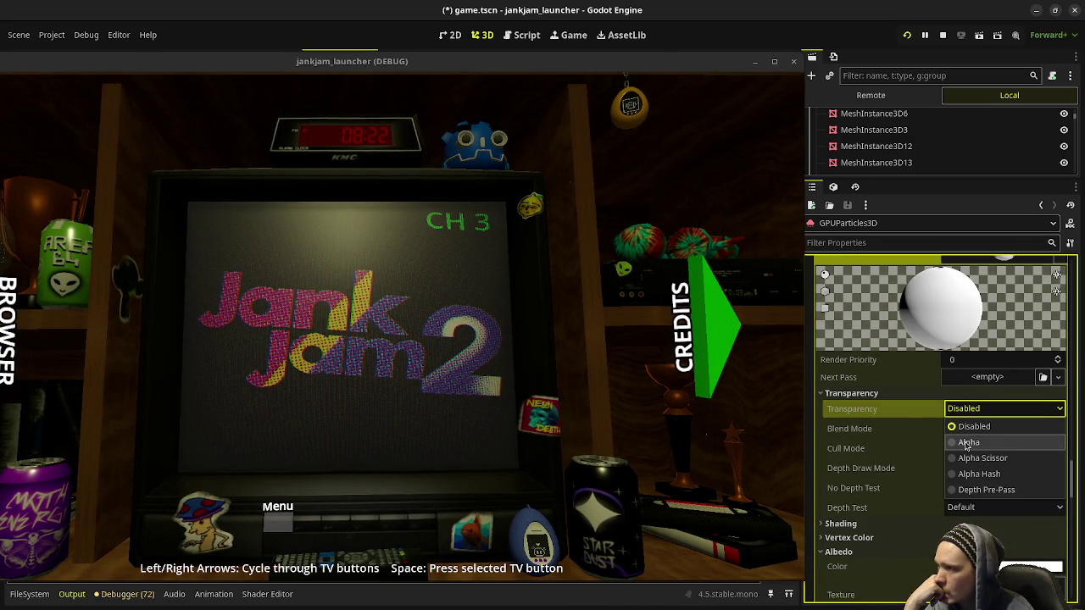
Step: Choose Alpha in the override material's Transparency dropdown
click(967, 443)
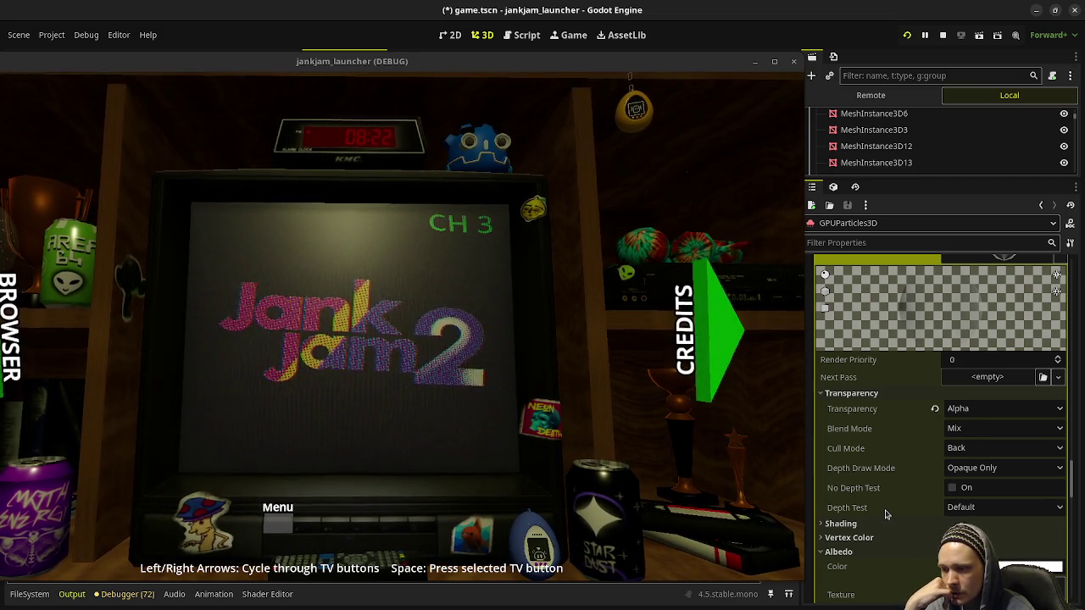
scroll(885, 512, up, 5)
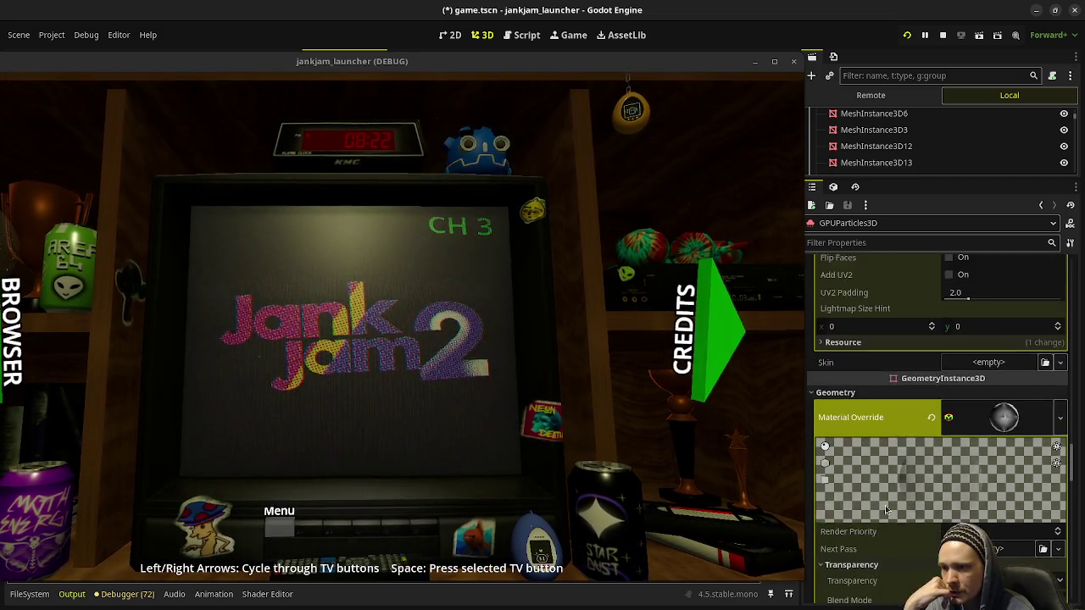
scroll(885, 508, up, 3)
scroll(884, 508, up, 5)
scroll(885, 507, up, 4)
scroll(883, 503, up, 4)
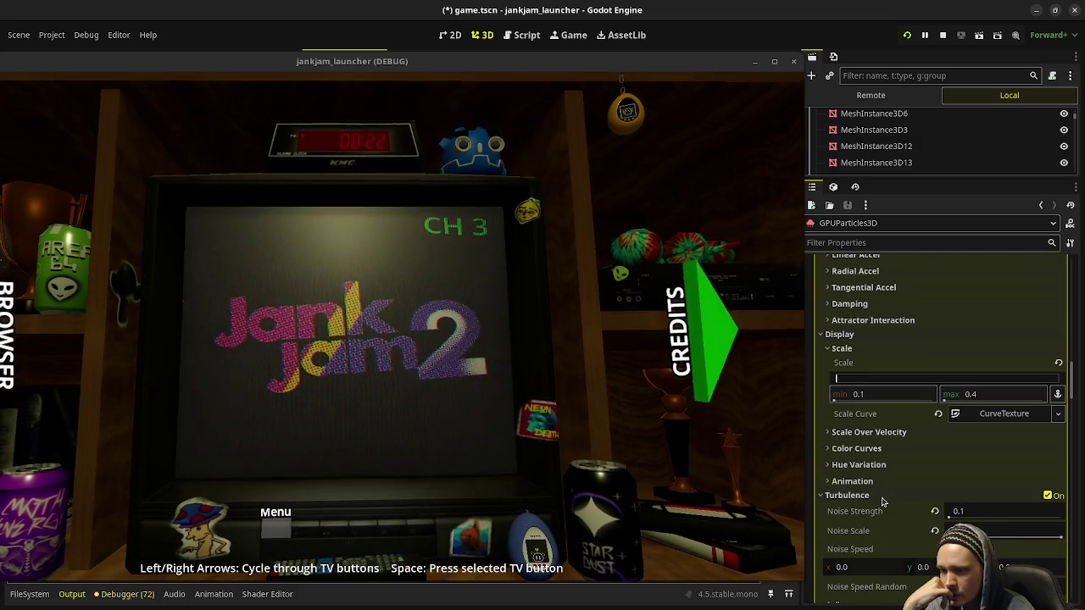
Step: Enter 1 as the max value of Display > Scale in the process material
scroll(884, 504, up, 3)
click(990, 481)
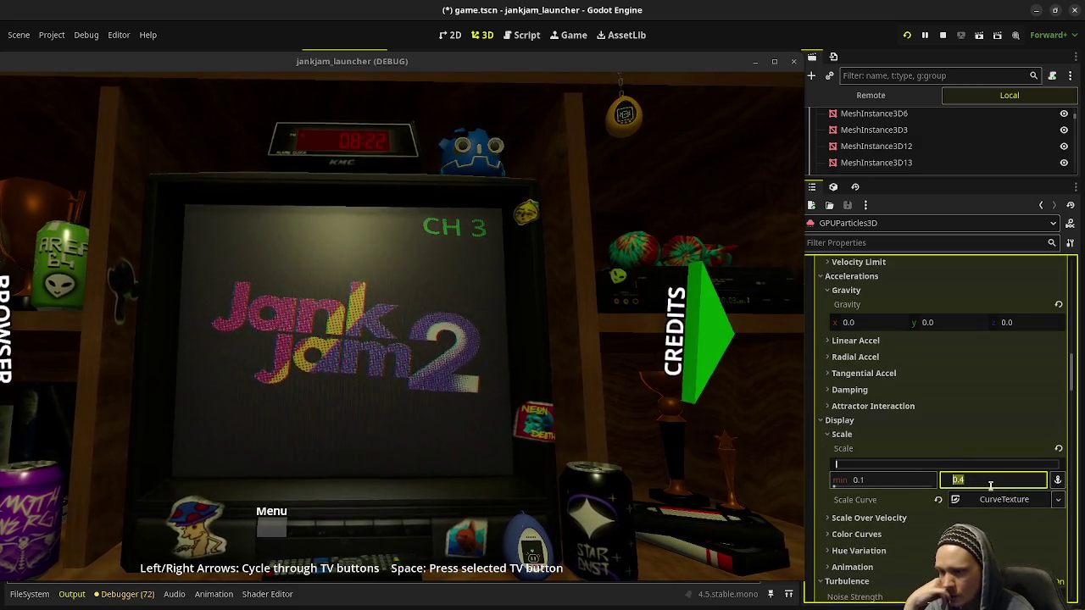
text(1)
key(Return)
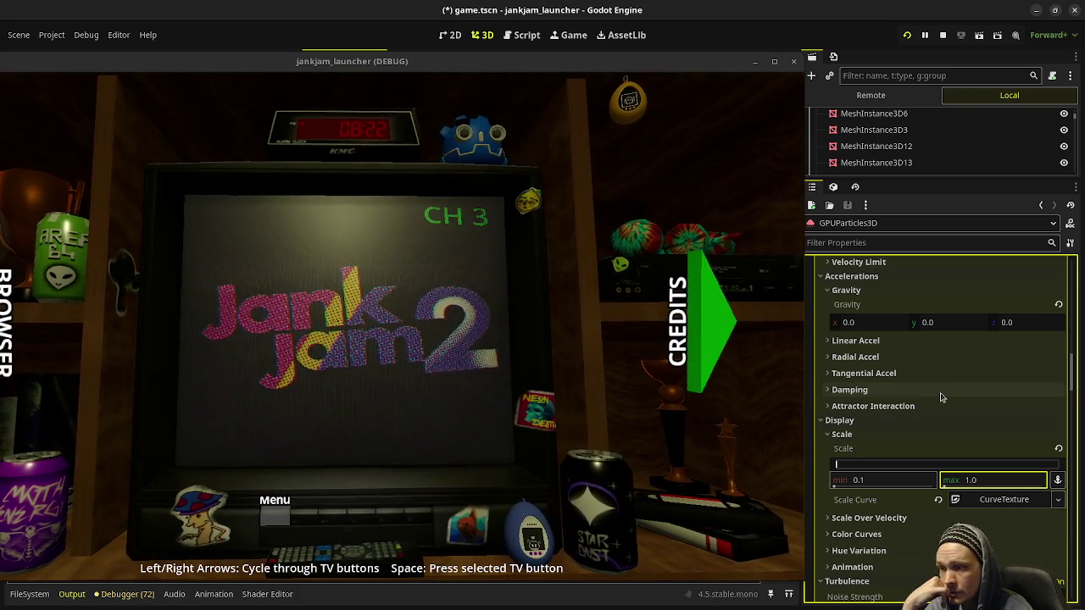
scroll(941, 397, down, 2)
scroll(944, 399, down, 2)
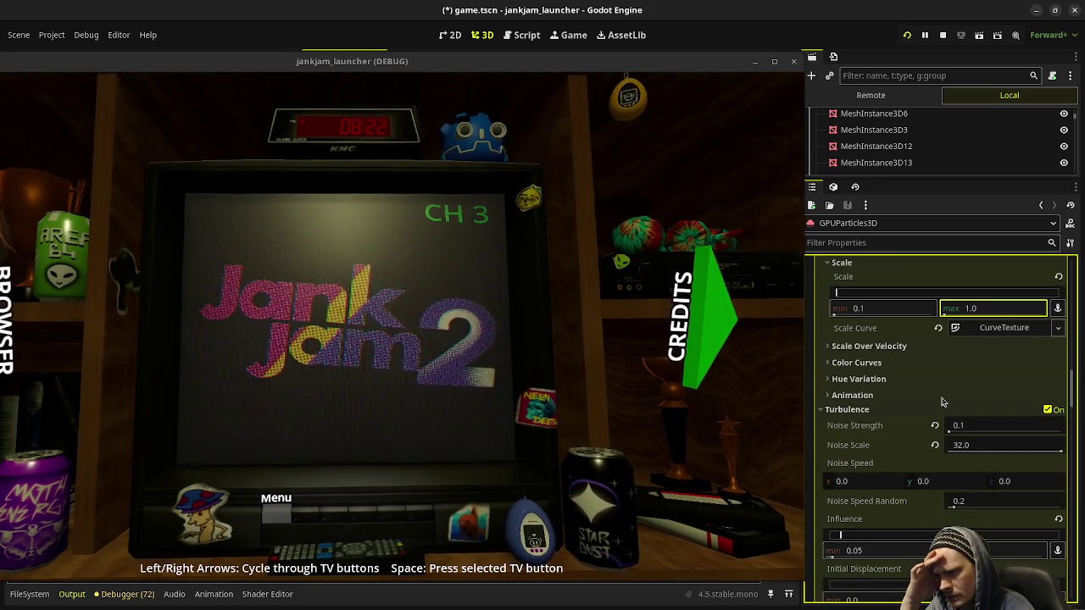
scroll(941, 401, down, 2)
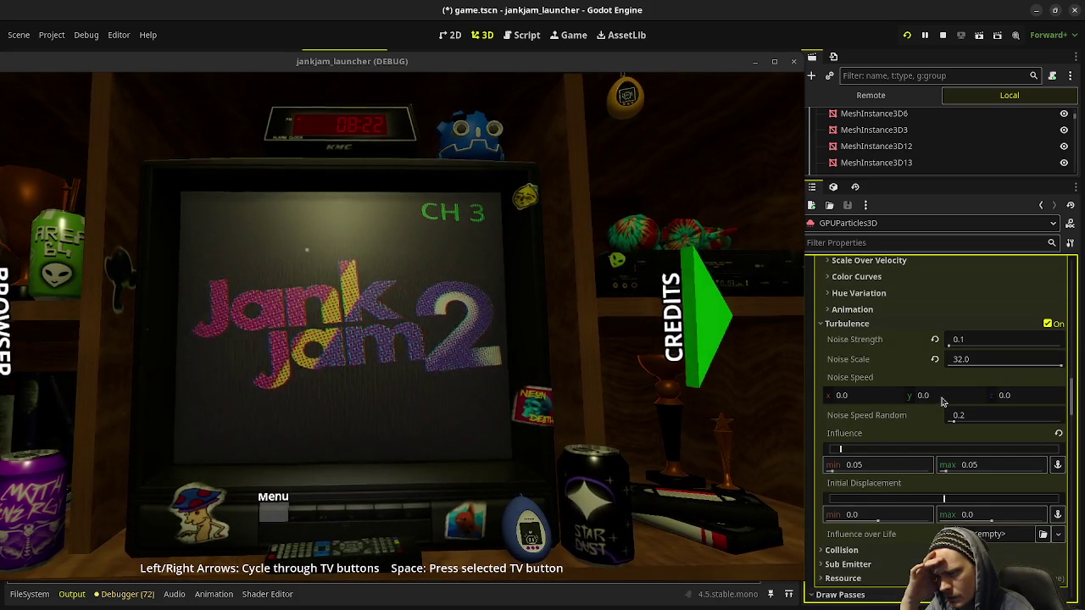
scroll(941, 401, down, 15)
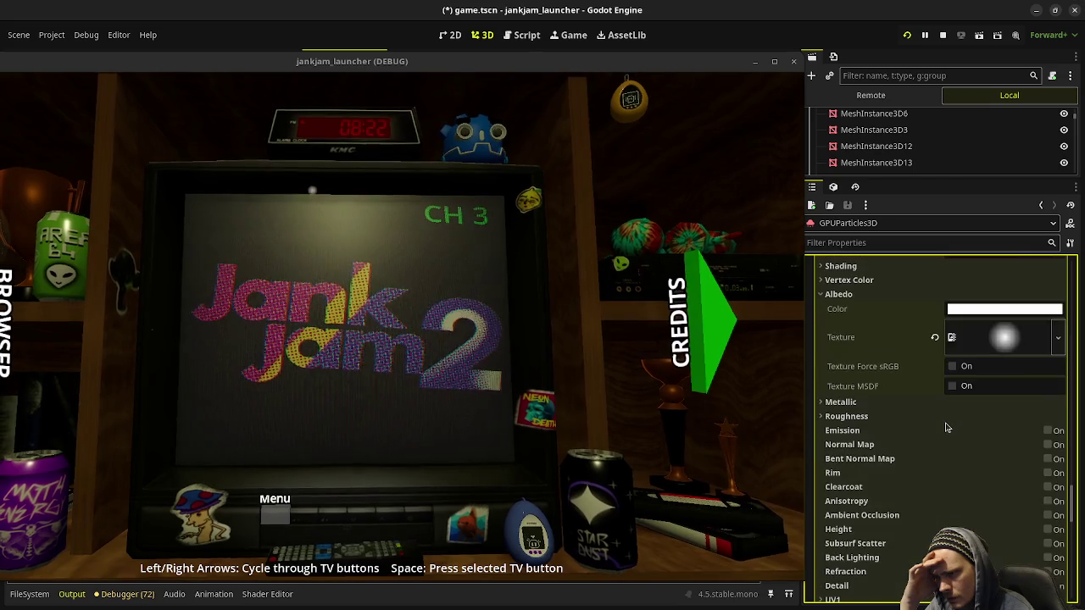
scroll(947, 427, down, 5)
scroll(945, 425, up, 3)
scroll(942, 424, down, 3)
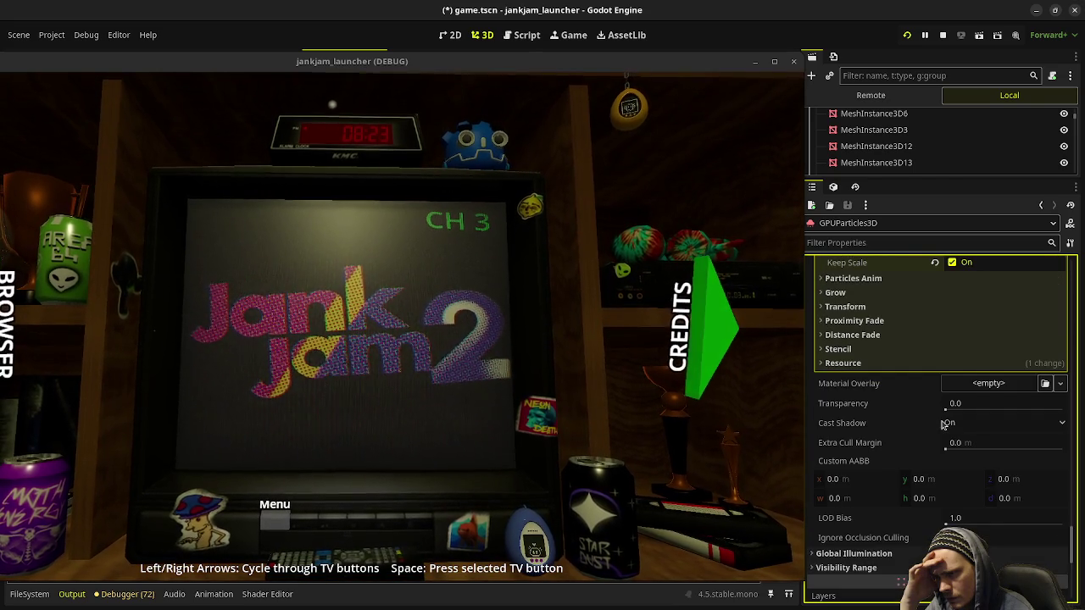
scroll(941, 423, up, 10)
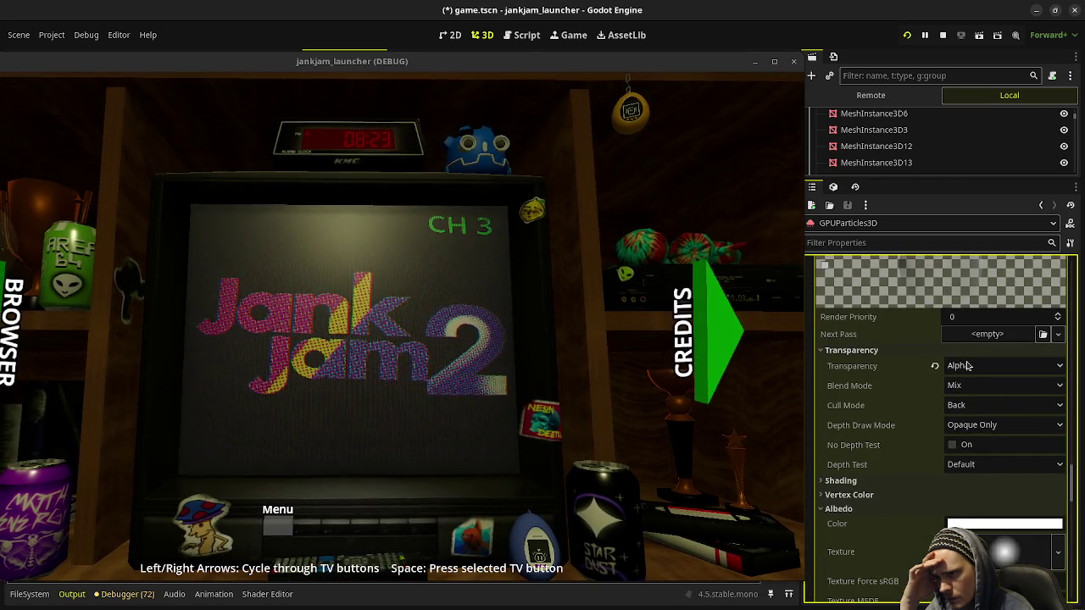
Step: Change the material's Transparency mode from Alpha to Depth Pre-Pass
click(966, 366)
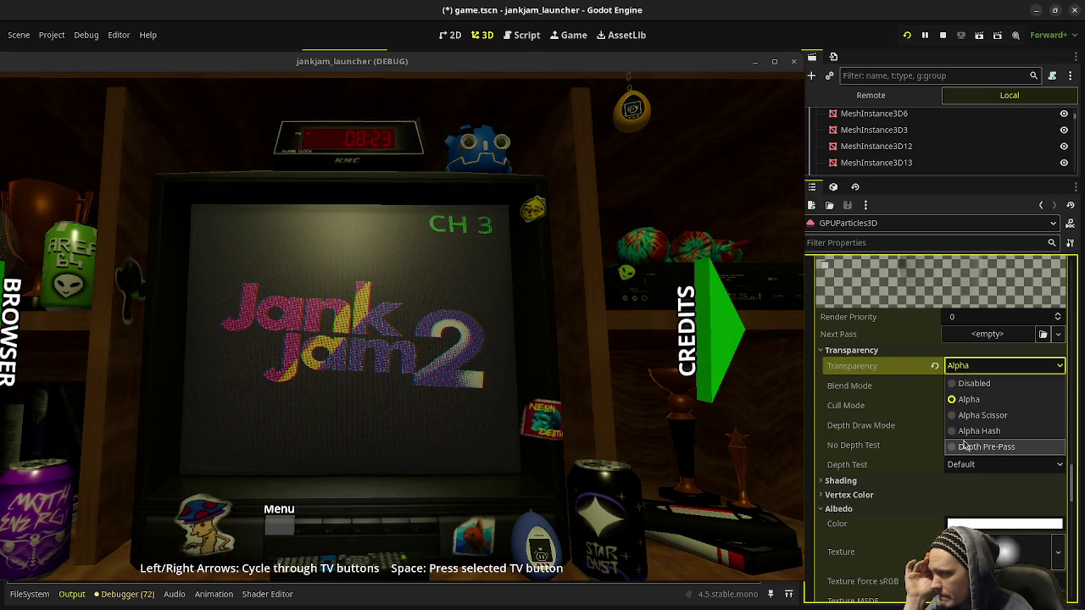
click(965, 446)
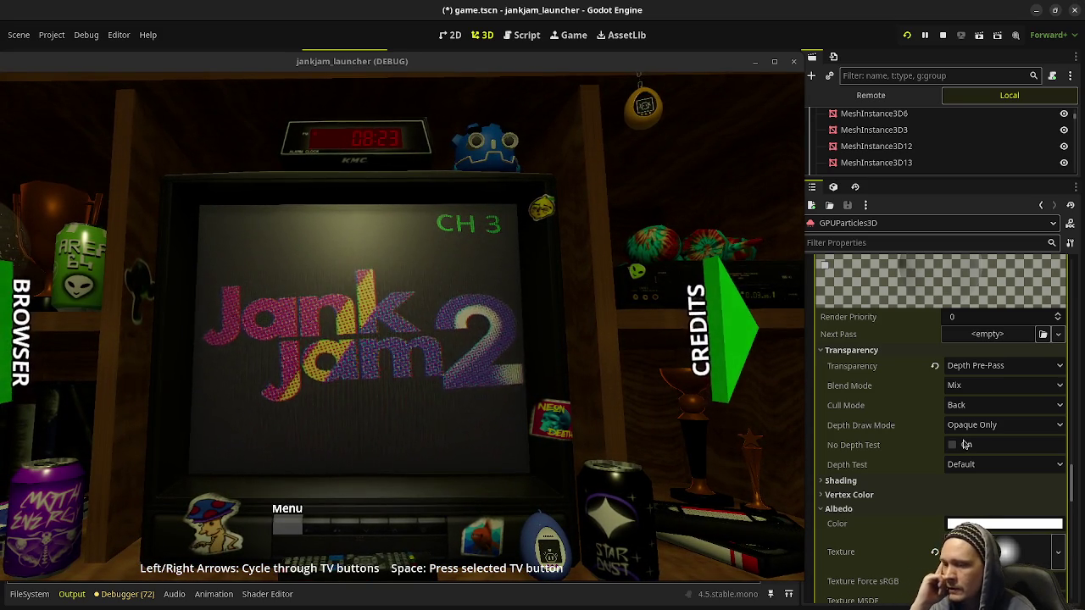
click(856, 484)
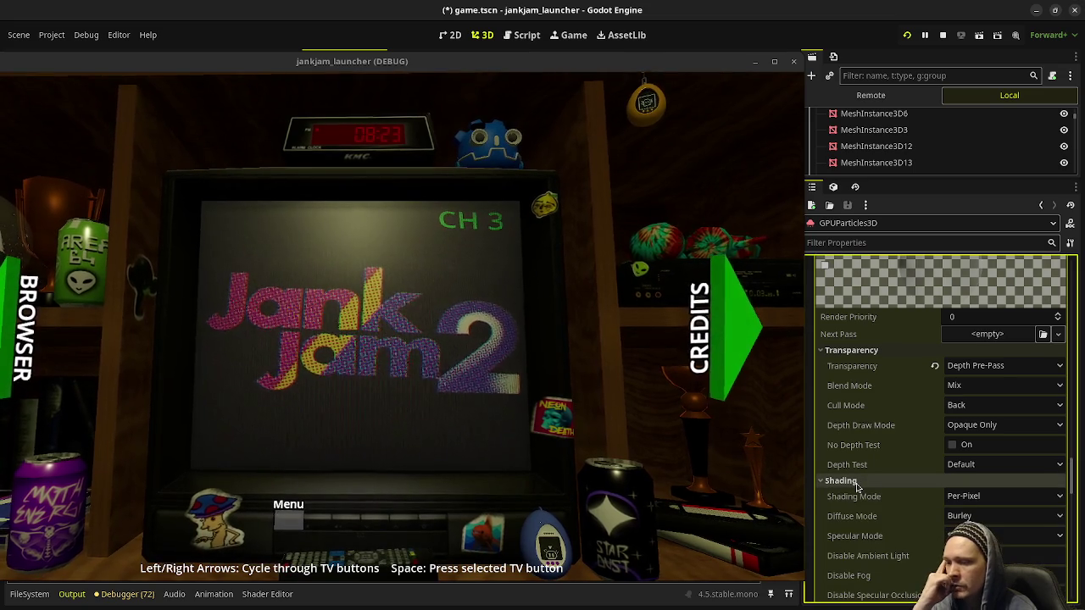
Step: Collapse Shading and tick Vertex Color > Use as Albedo on the dust material
scroll(860, 483, down, 1)
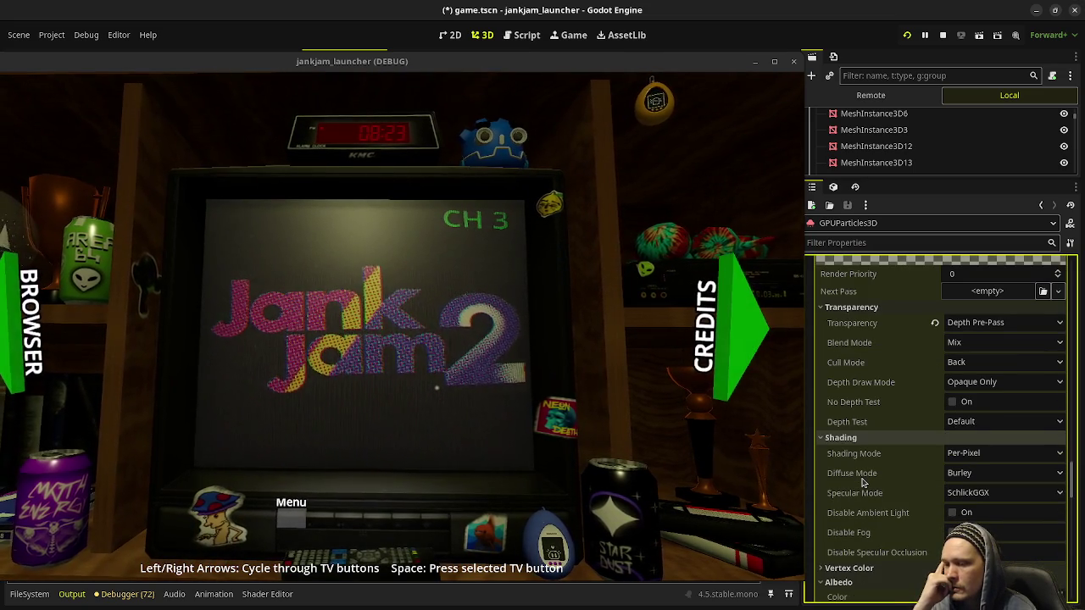
click(865, 440)
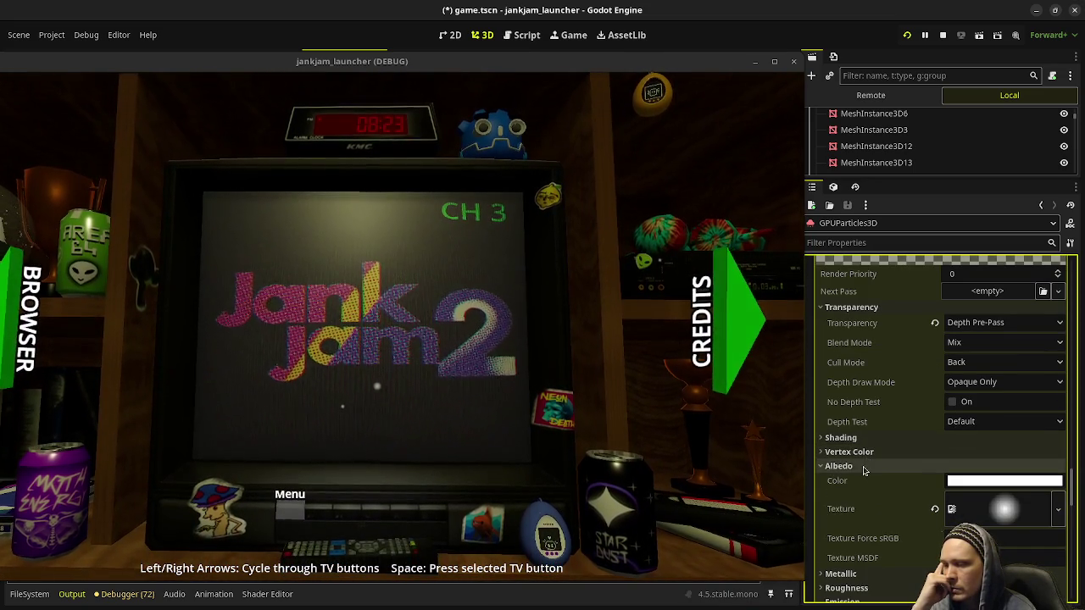
click(862, 453)
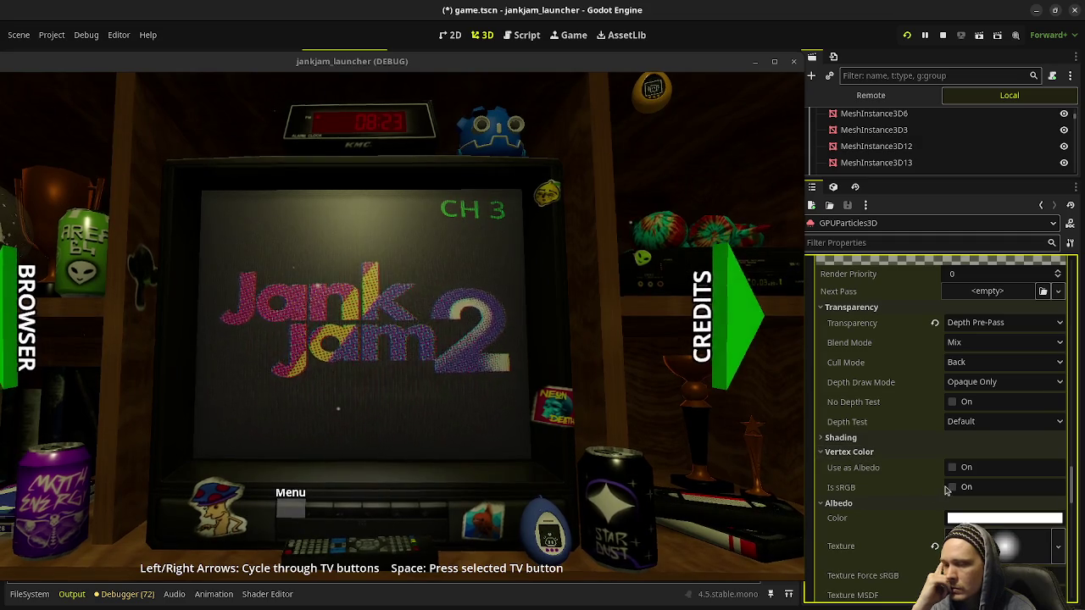
click(953, 469)
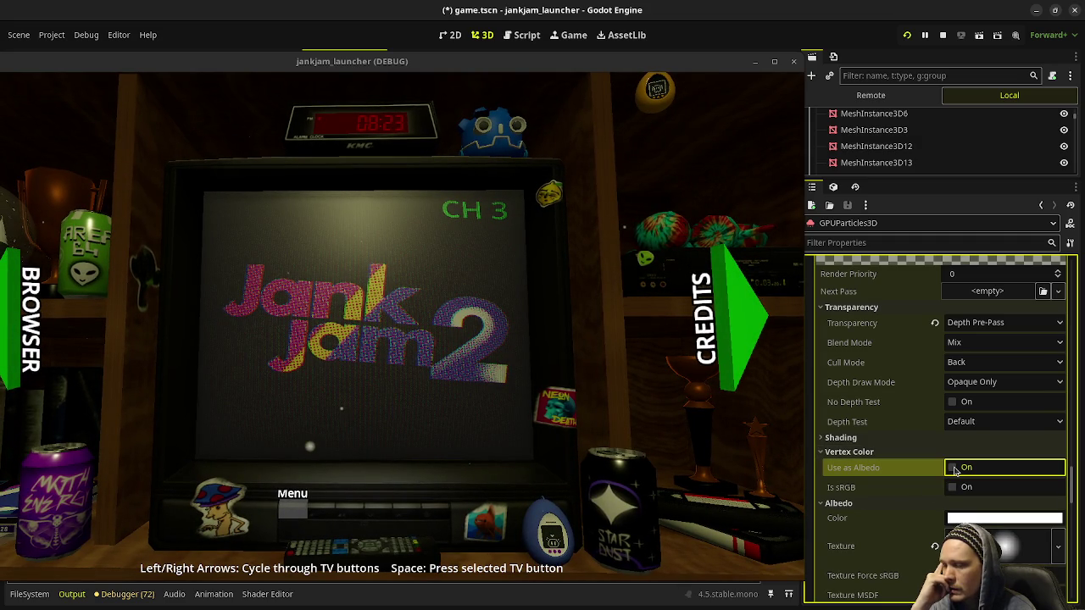
click(955, 472)
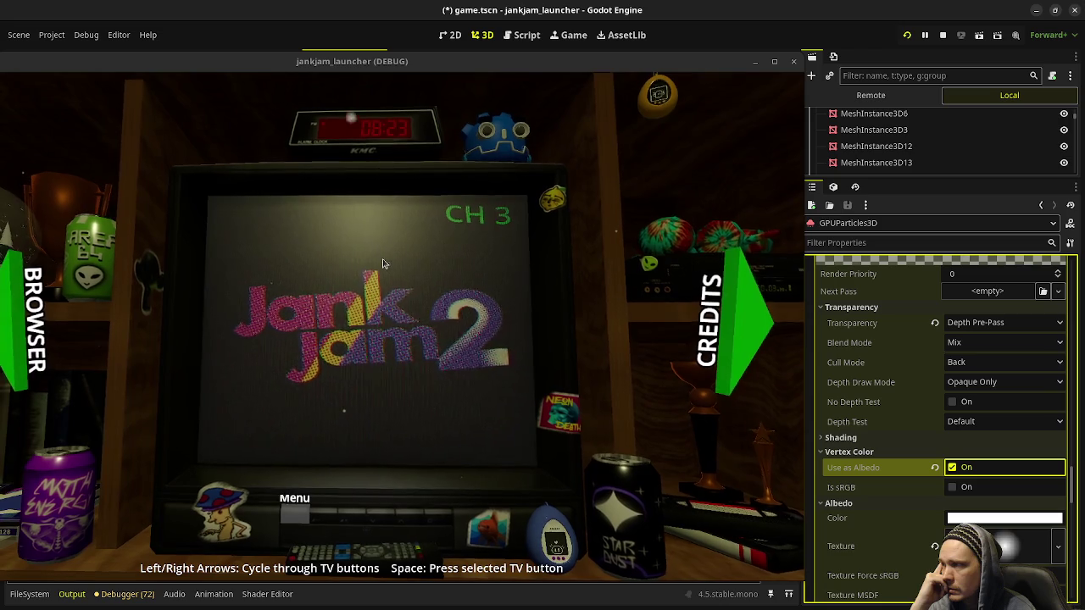
scroll(960, 409, up, 8)
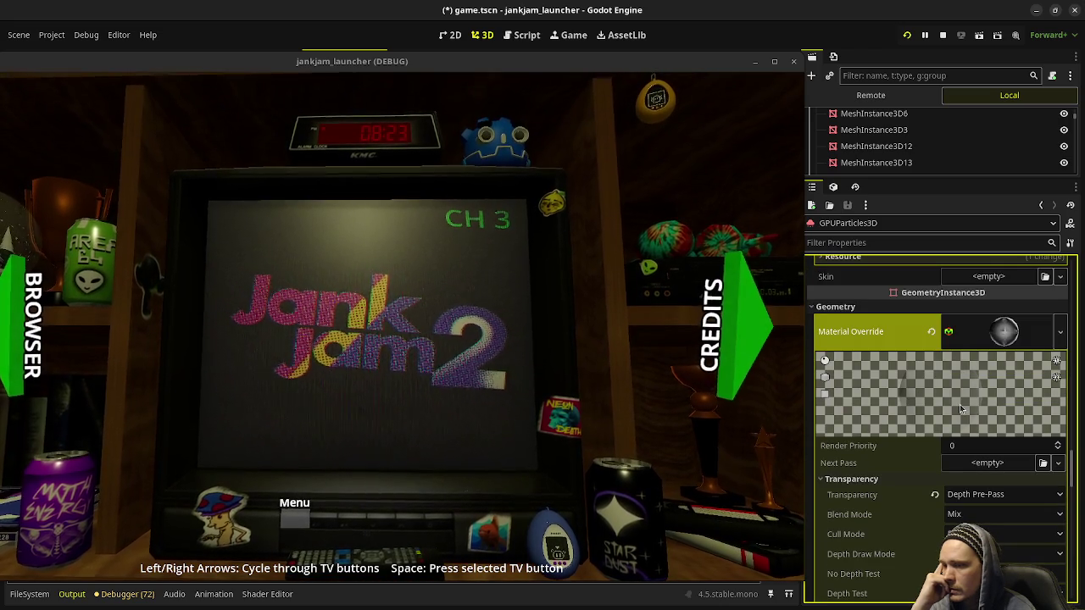
Step: Set the particles' Display > Scale max to 0.5
scroll(961, 408, up, 10)
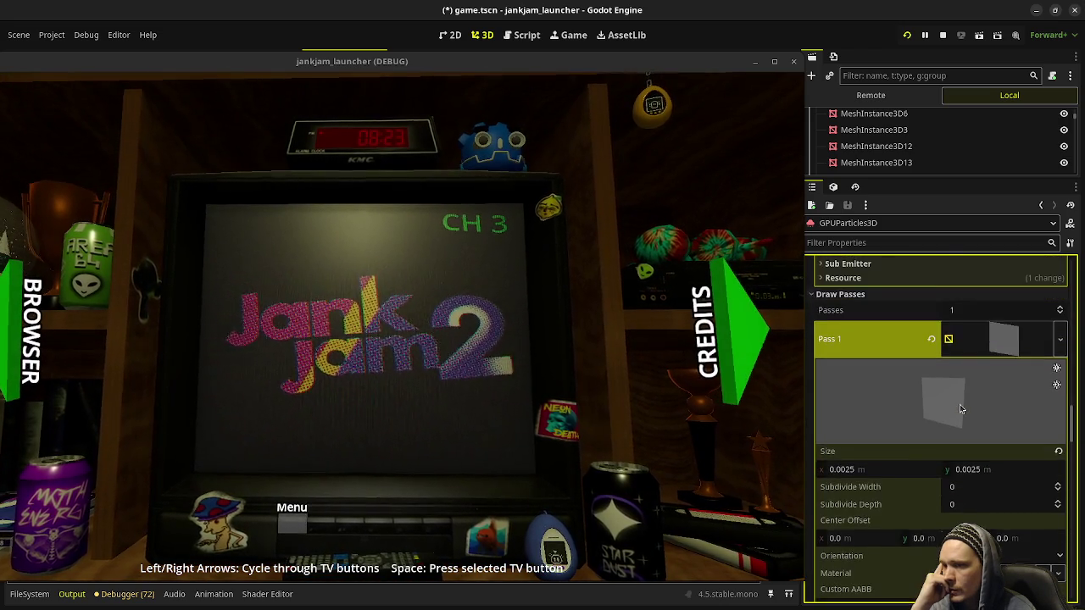
scroll(960, 408, up, 5)
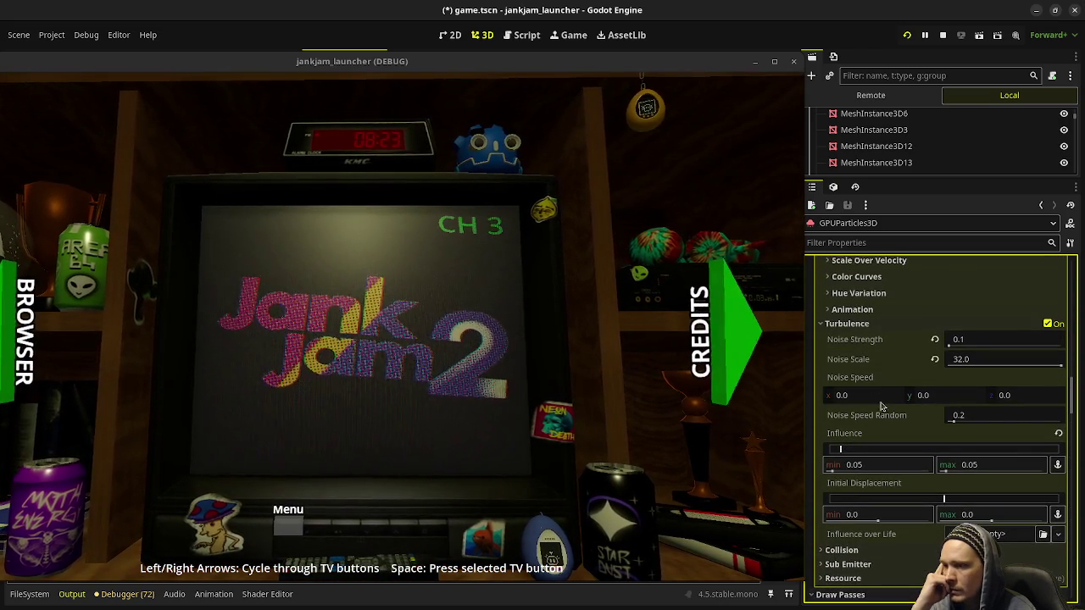
scroll(981, 465, up, 4)
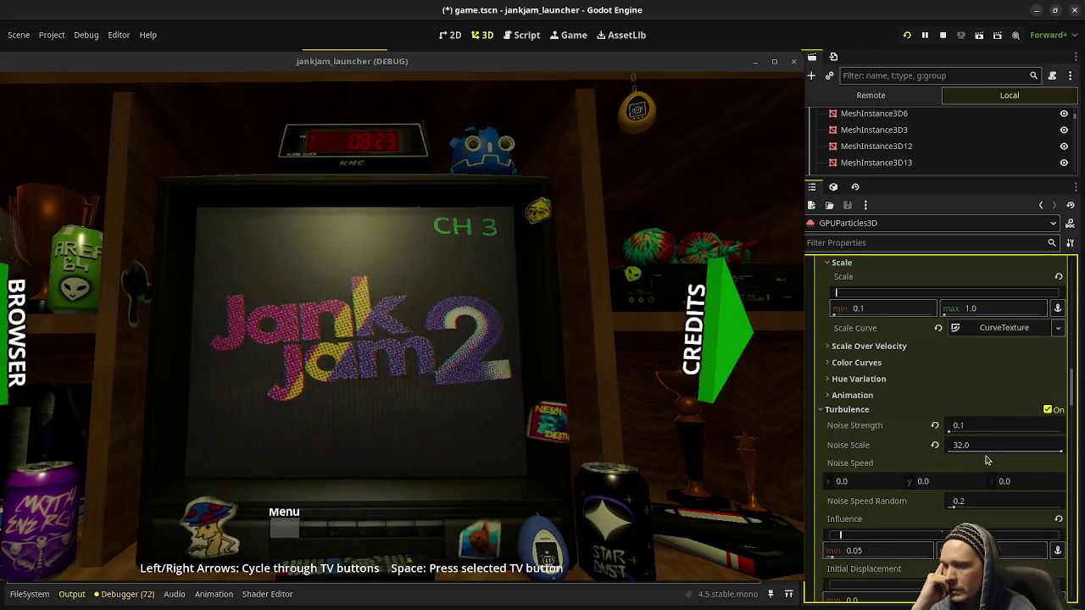
scroll(981, 394, up, 4)
click(979, 480)
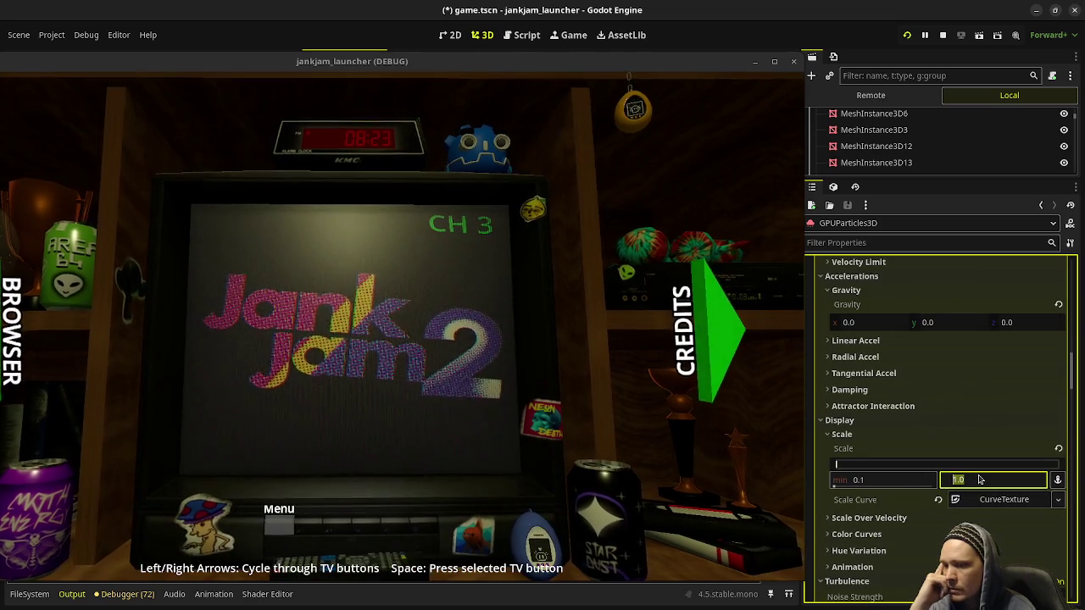
text(0.5)
key(Return)
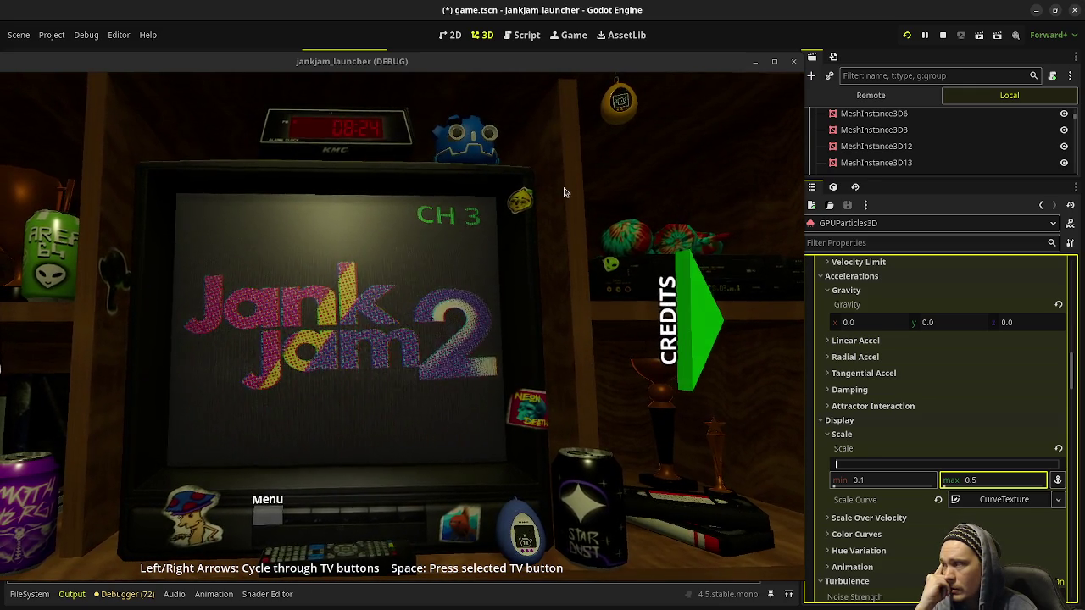
Step: Reposition the running game window so the Inspector properties stay visible
drag(569, 60, 620, 58)
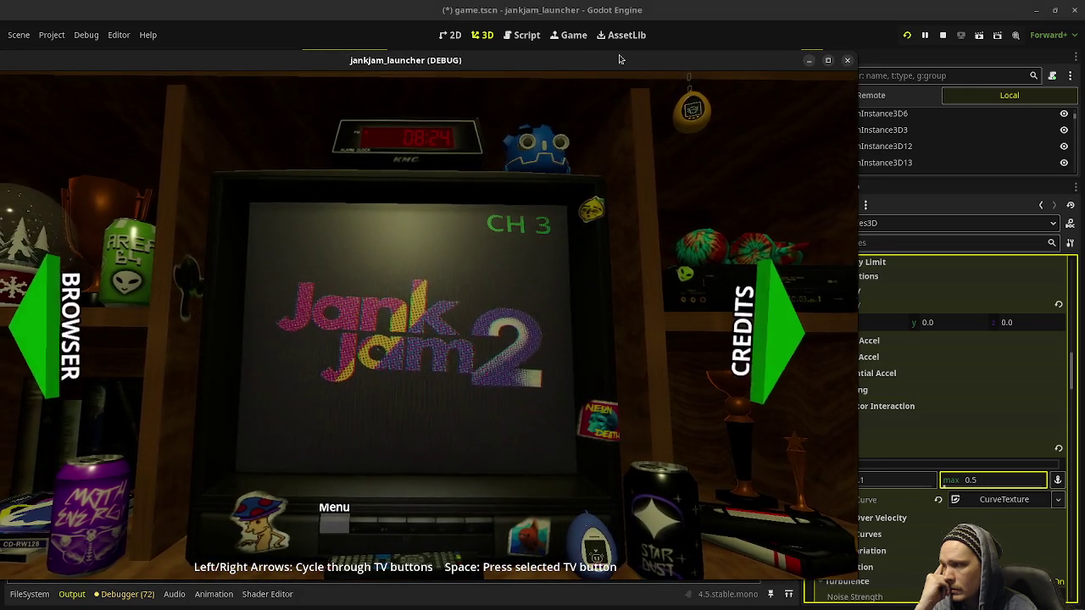
drag(619, 59, 634, 59)
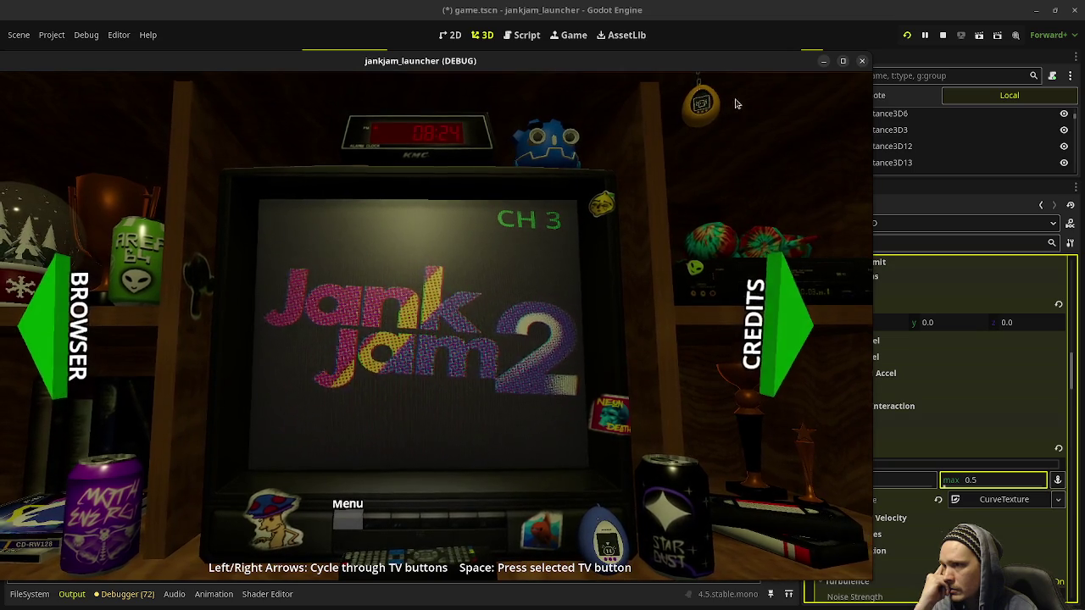
drag(743, 60, 663, 57)
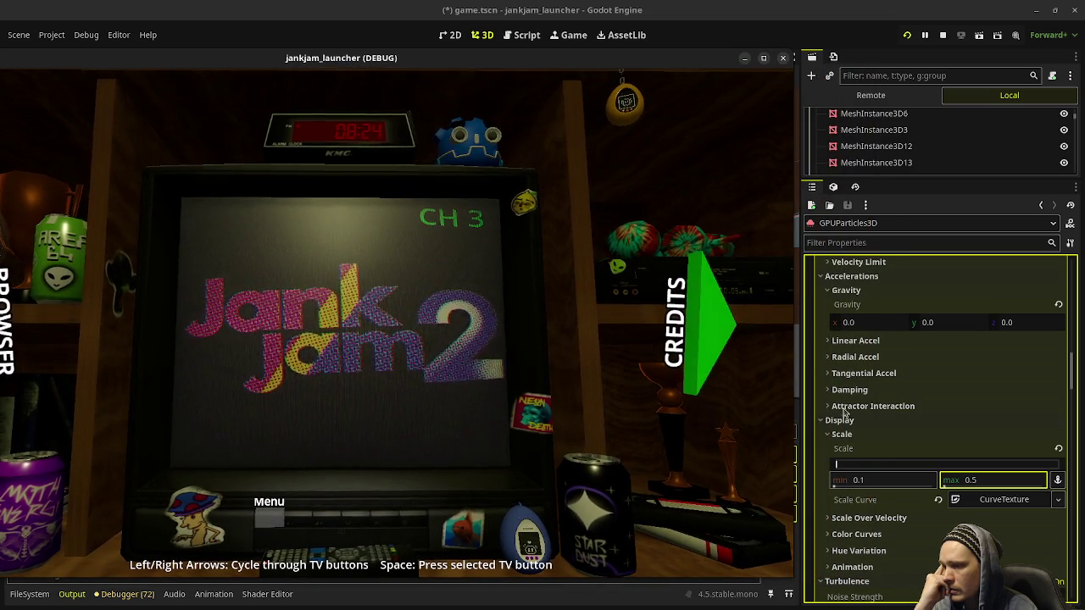
Step: Set the dust particles' minimum scale to 0.15, then raise it to 0.2
click(887, 481)
text(0.15)
key(Return)
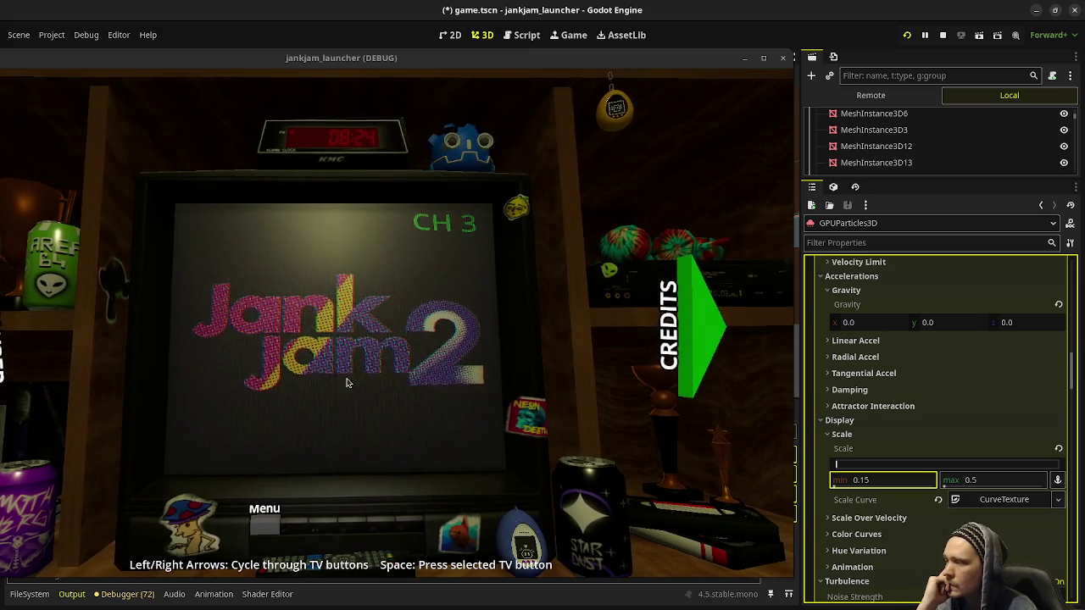
click(885, 480)
text(0.2)
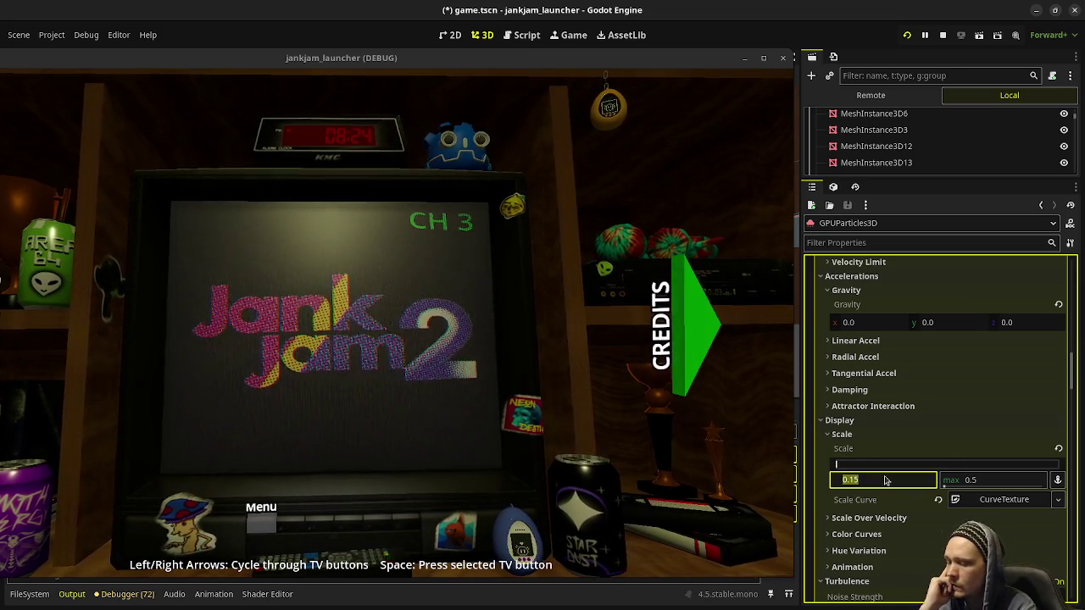
key(Return)
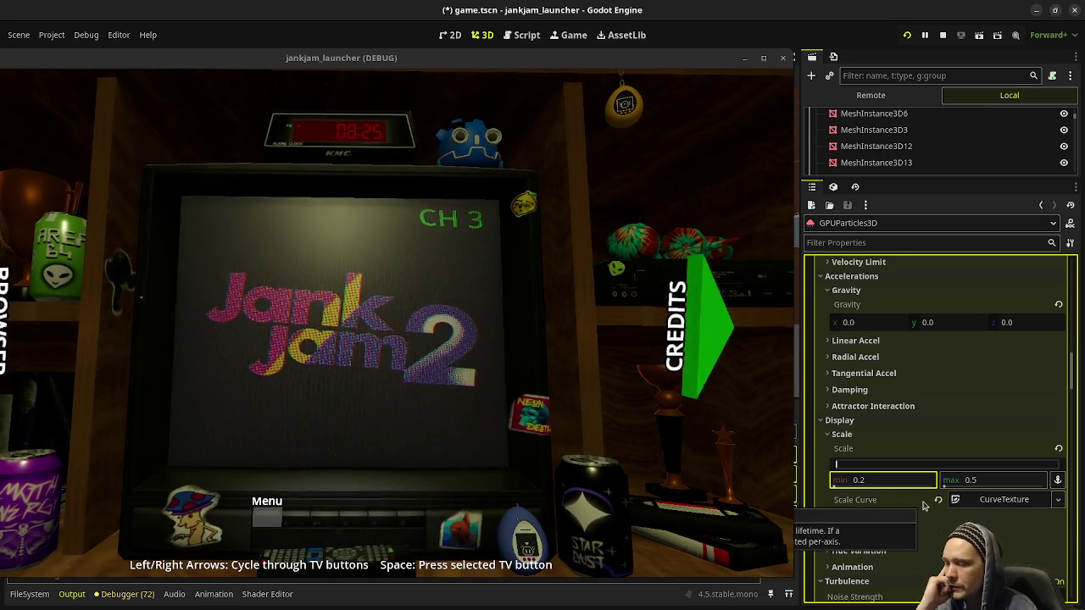
Step: Set the dust particles' Turbulence Noise Scale to 24.0
scroll(924, 506, down, 3)
scroll(915, 526, down, 2)
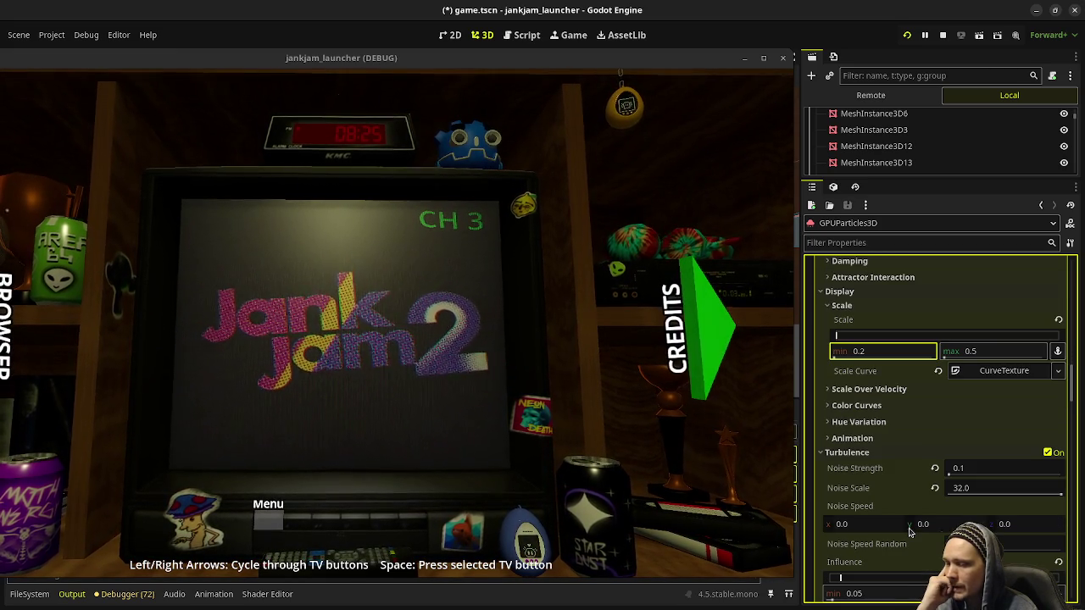
scroll(902, 563, down, 2)
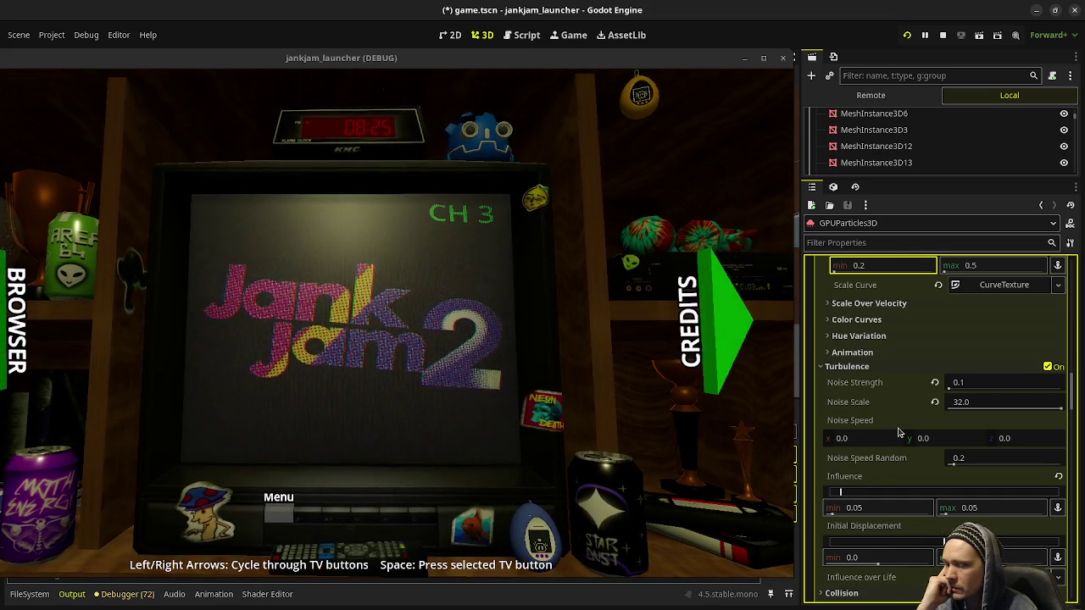
click(1004, 402)
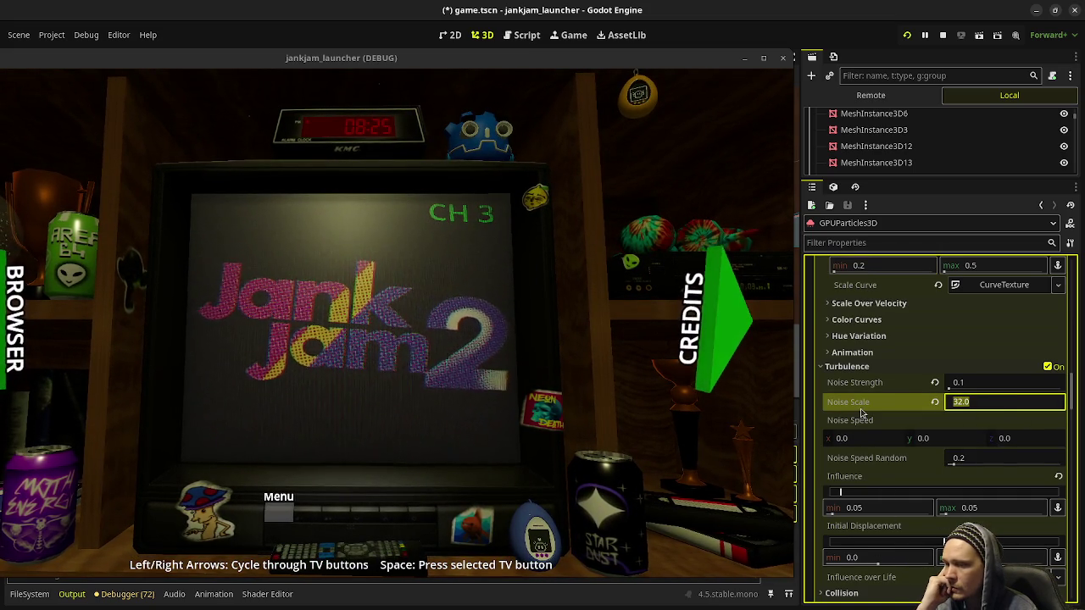
text(24)
key(Return)
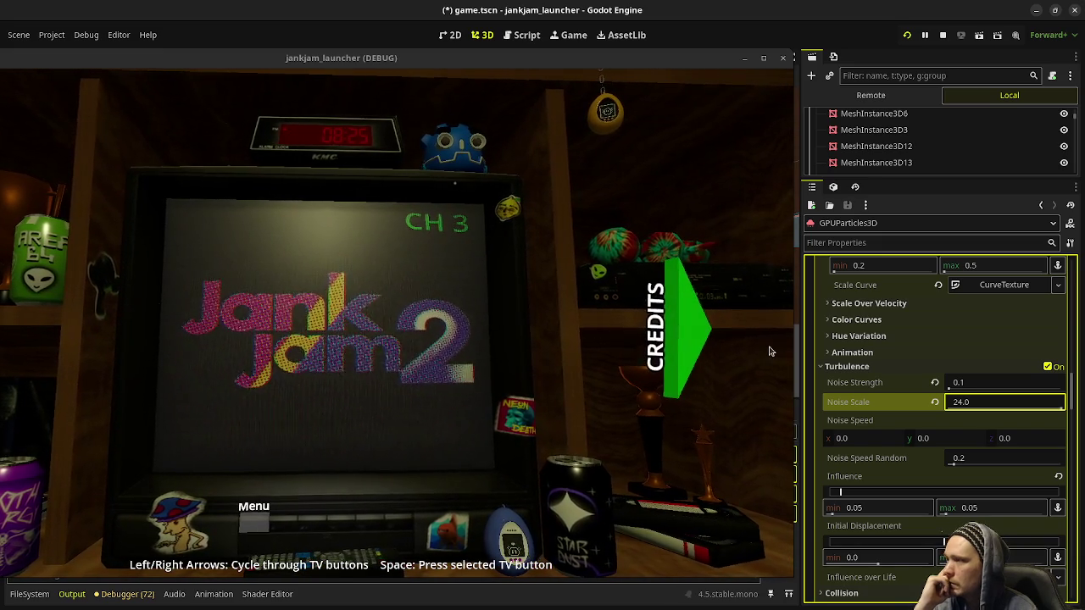
scroll(911, 344, up, 10)
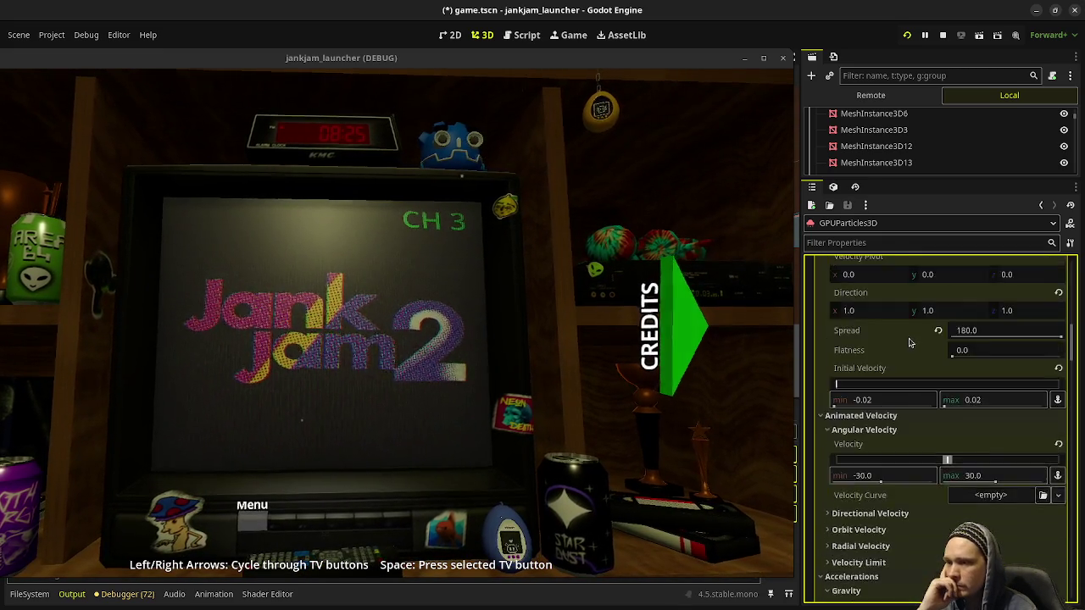
Step: Set the particle Amount to 120 and enlarge the running game window
scroll(916, 346, up, 10)
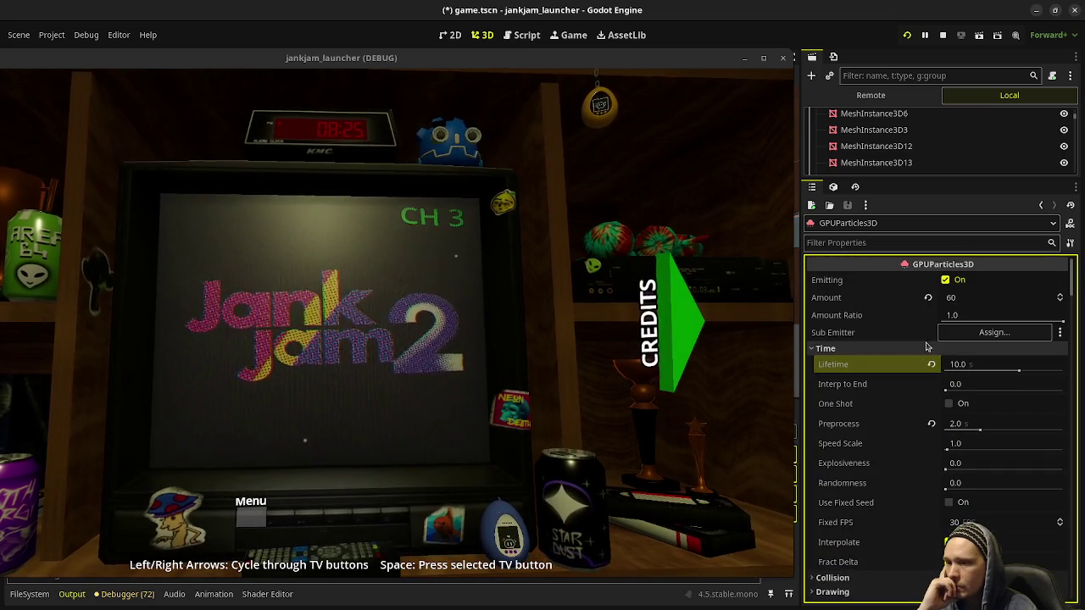
click(977, 298)
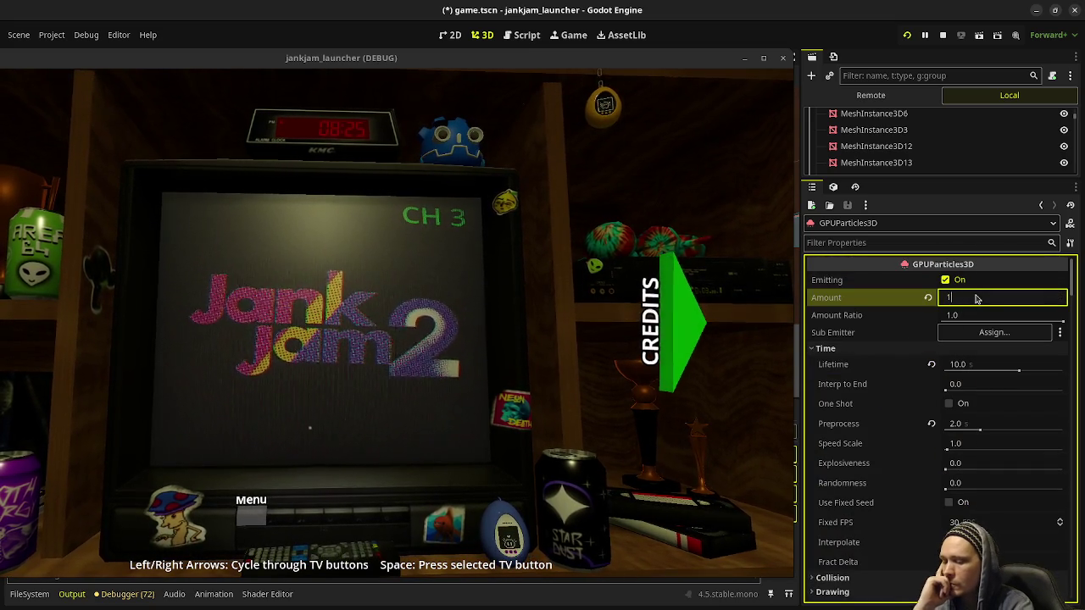
text(2)
key(Return)
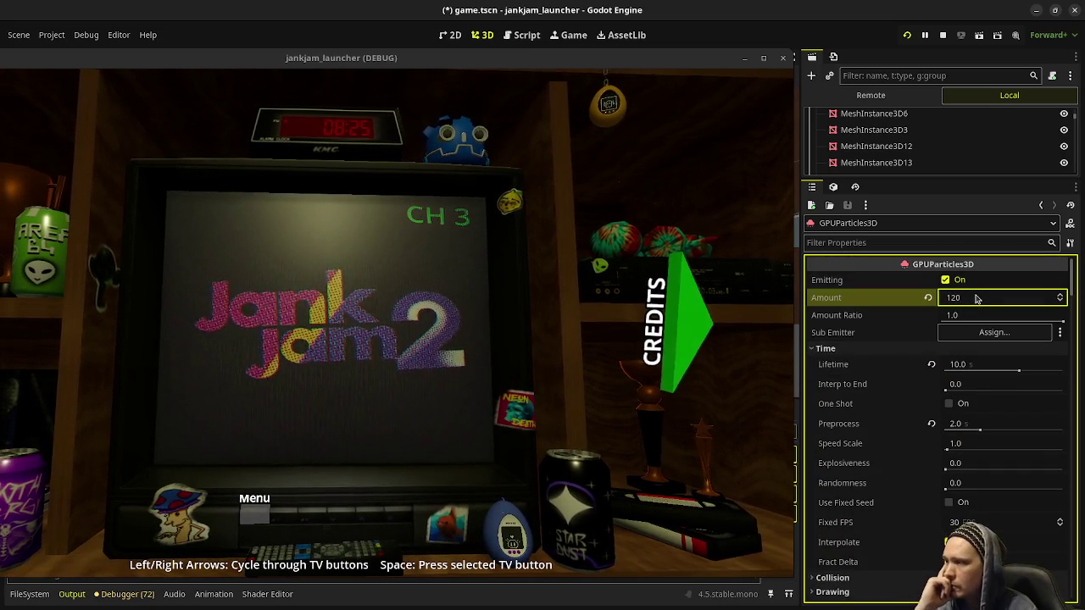
double_click(537, 66)
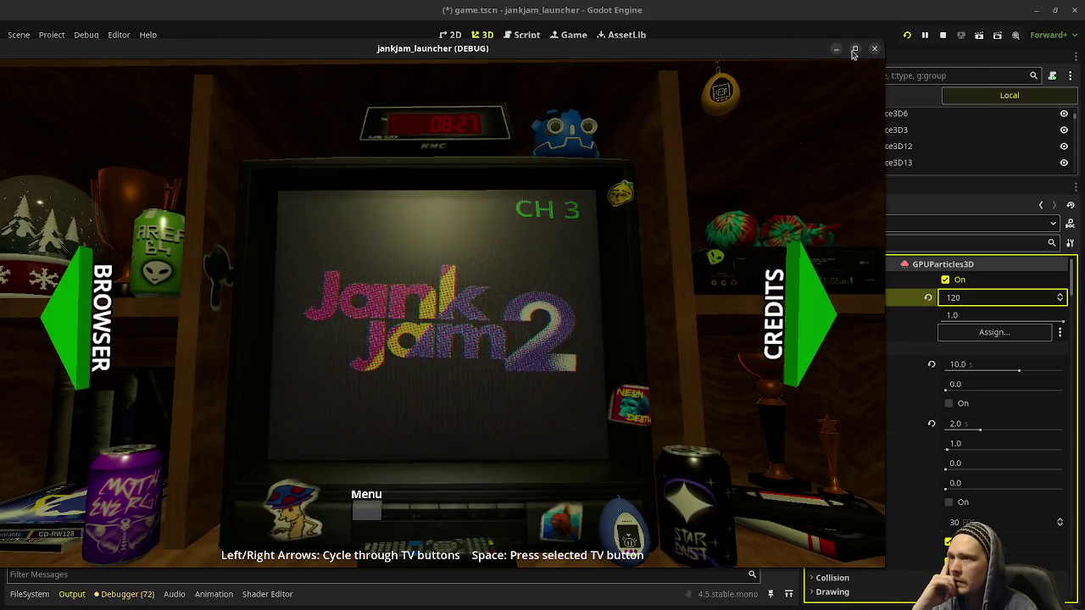
drag(797, 55, 832, 62)
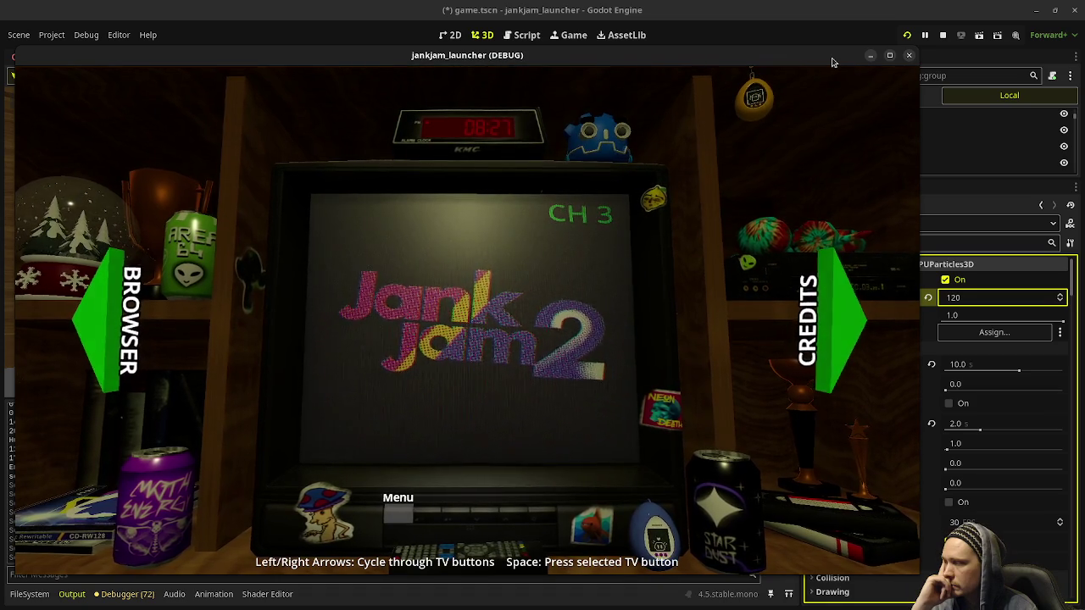
Step: Move the game window aside and select GPUParticles3D in the running scene tree
drag(832, 62, 662, 72)
scroll(932, 154, up, 10)
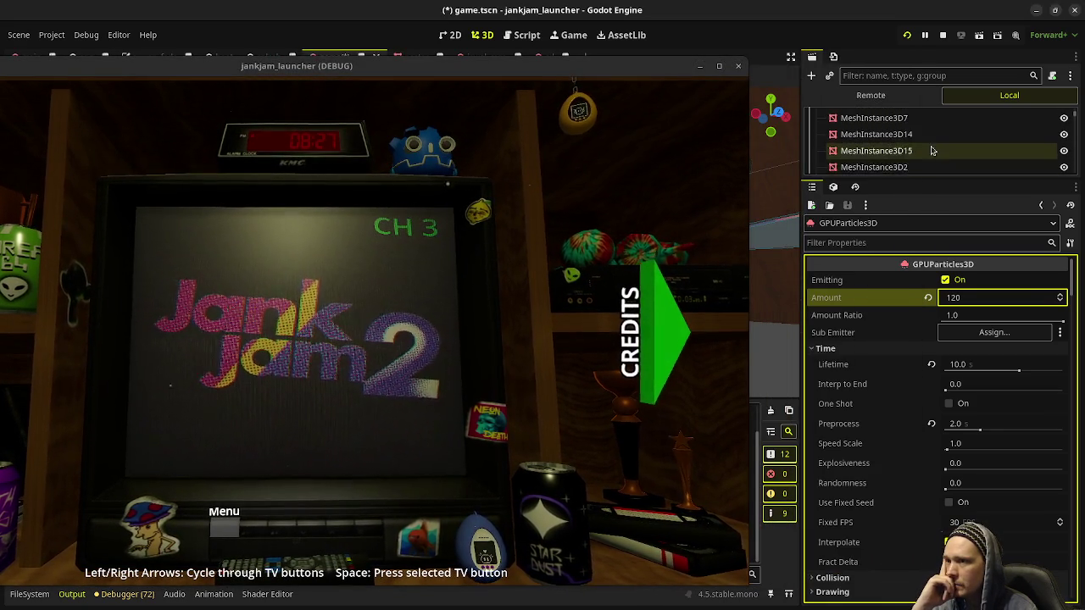
scroll(905, 157, down, 10)
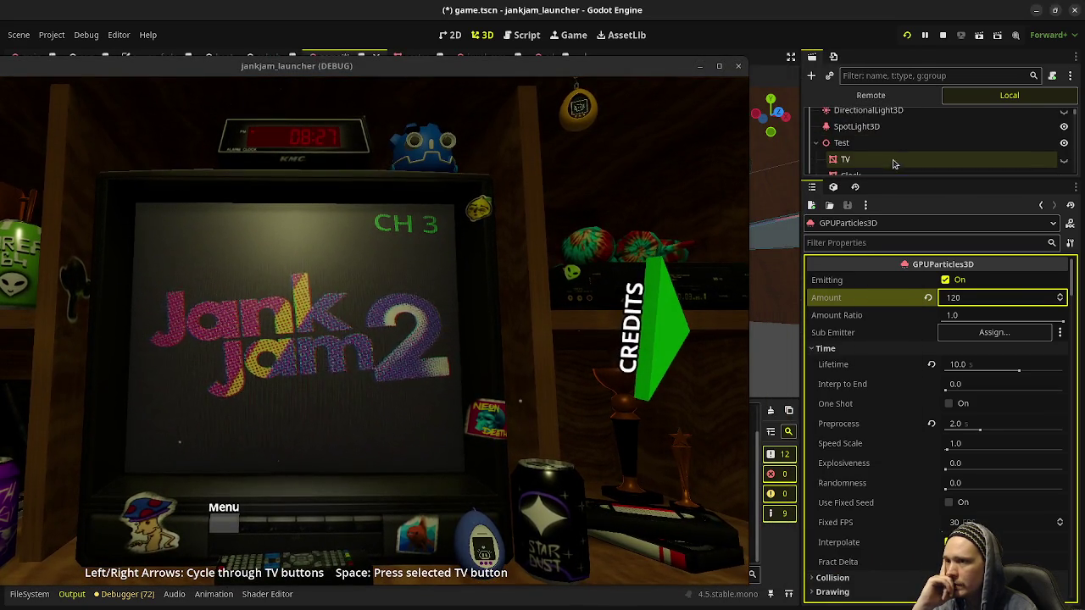
scroll(880, 154, down, 5)
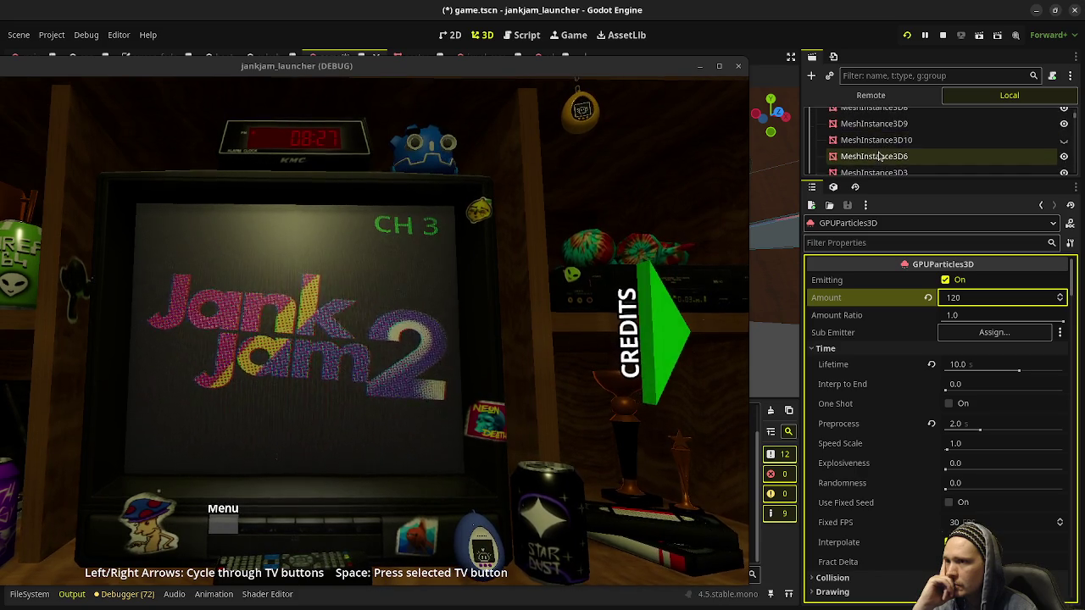
click(875, 145)
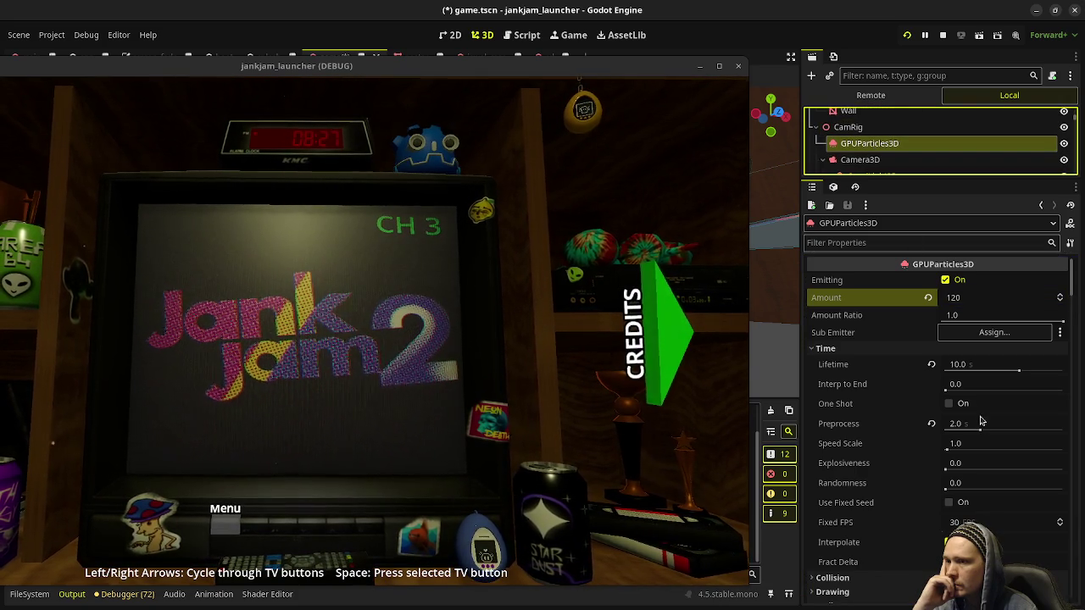
Step: Set the emitter's Transform position z to 0.5 m
scroll(957, 432, down, 15)
scroll(957, 432, down, 15)
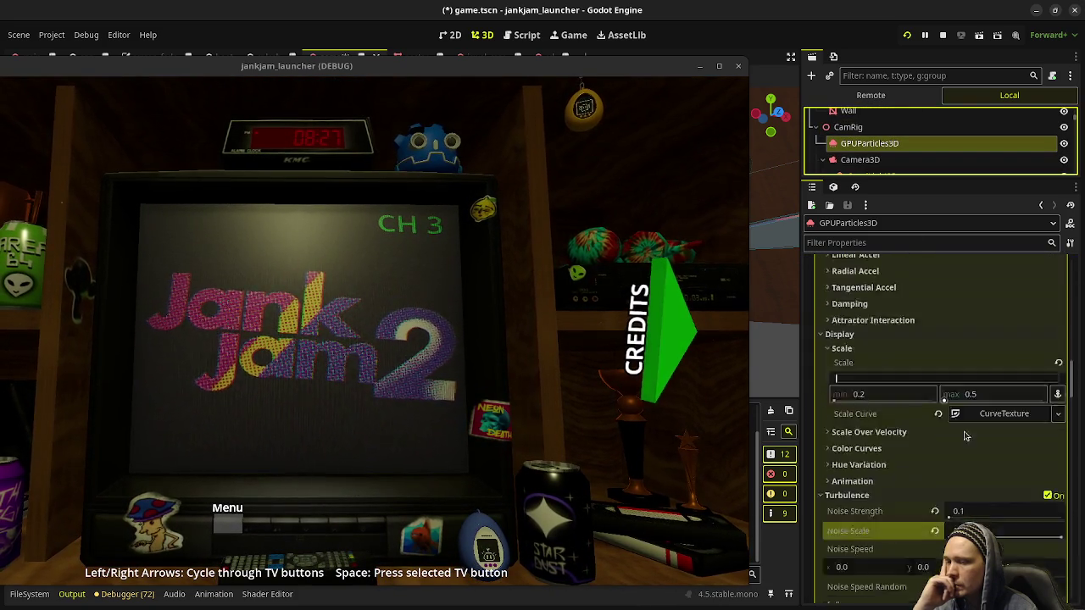
scroll(977, 447, down, 15)
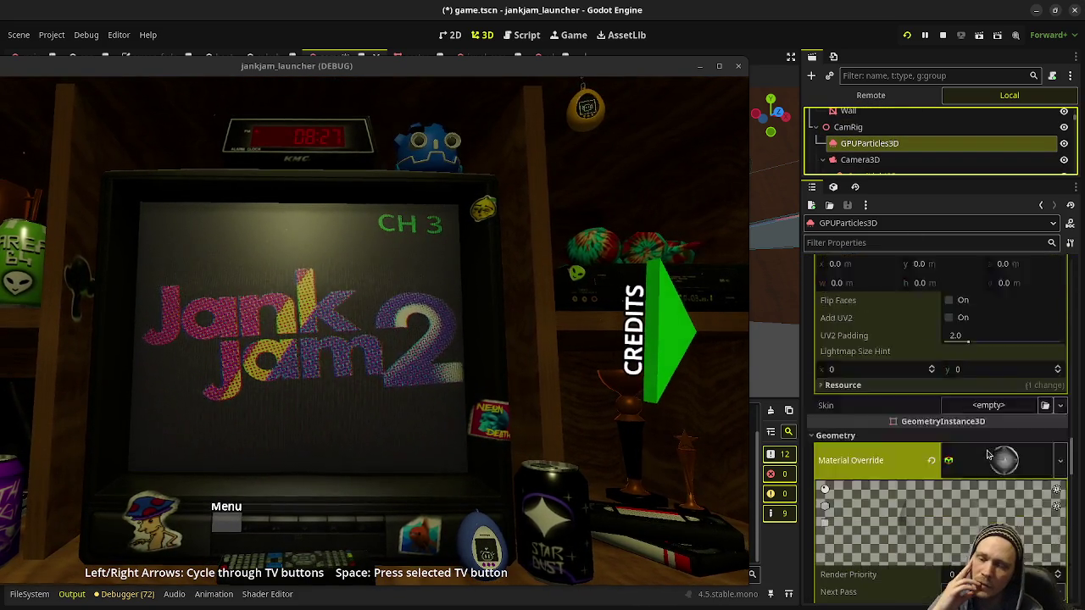
scroll(996, 457, down, 15)
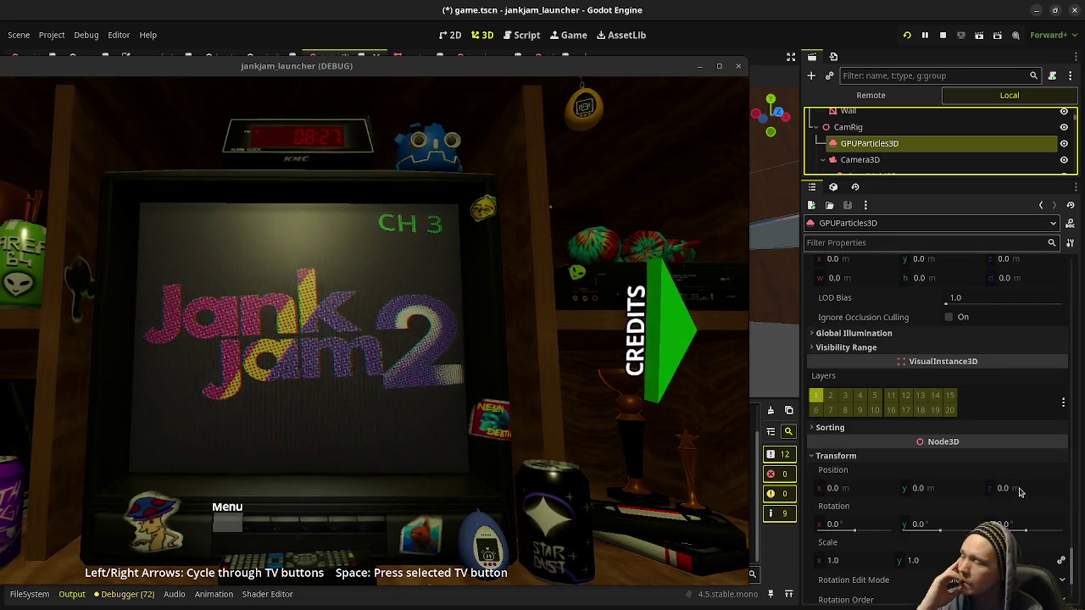
click(1017, 490)
text(5)
key(Return)
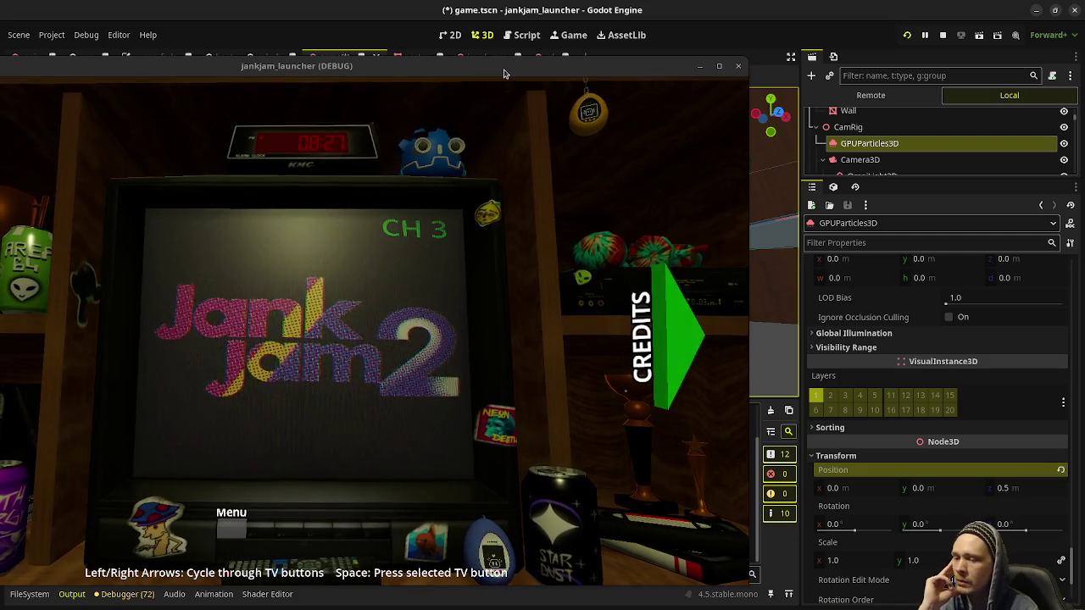
Step: Drag the game window right and then down toward the bottom of the screen
drag(484, 67, 673, 61)
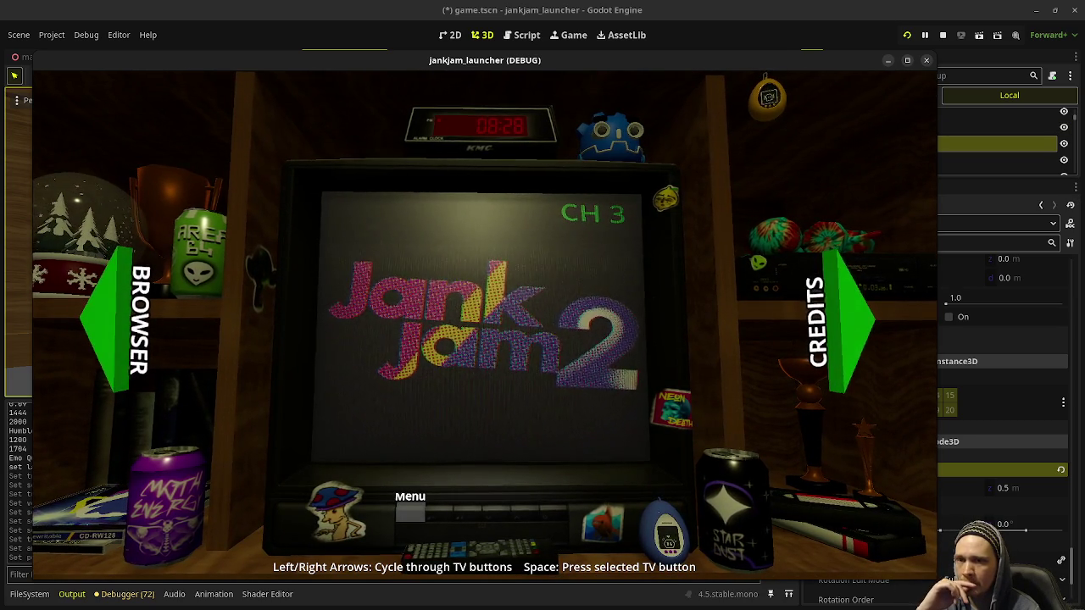
drag(526, 60, 513, 448)
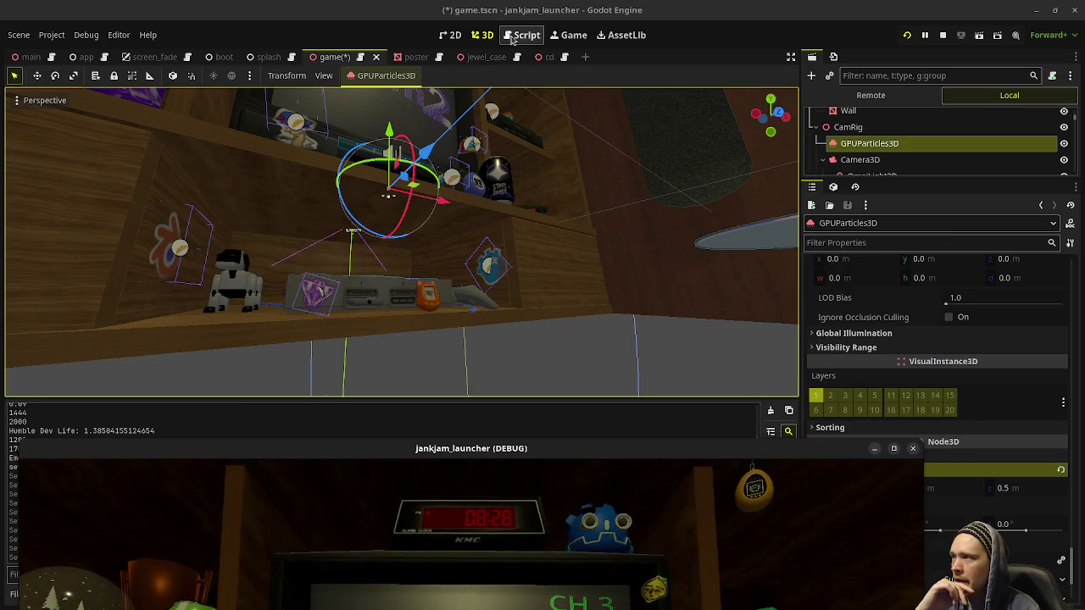
click(522, 34)
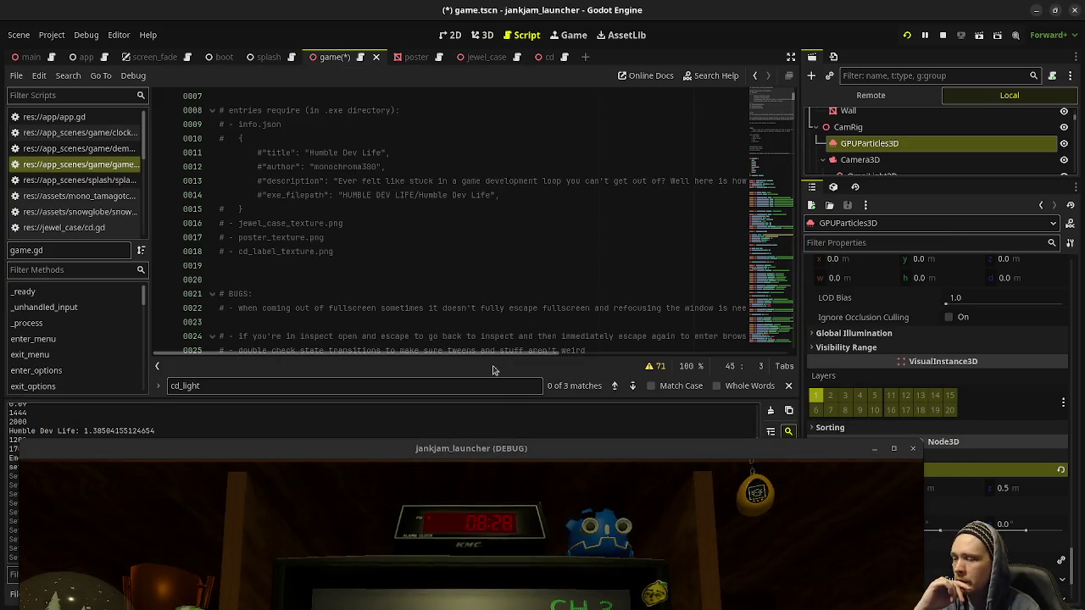
click(417, 151)
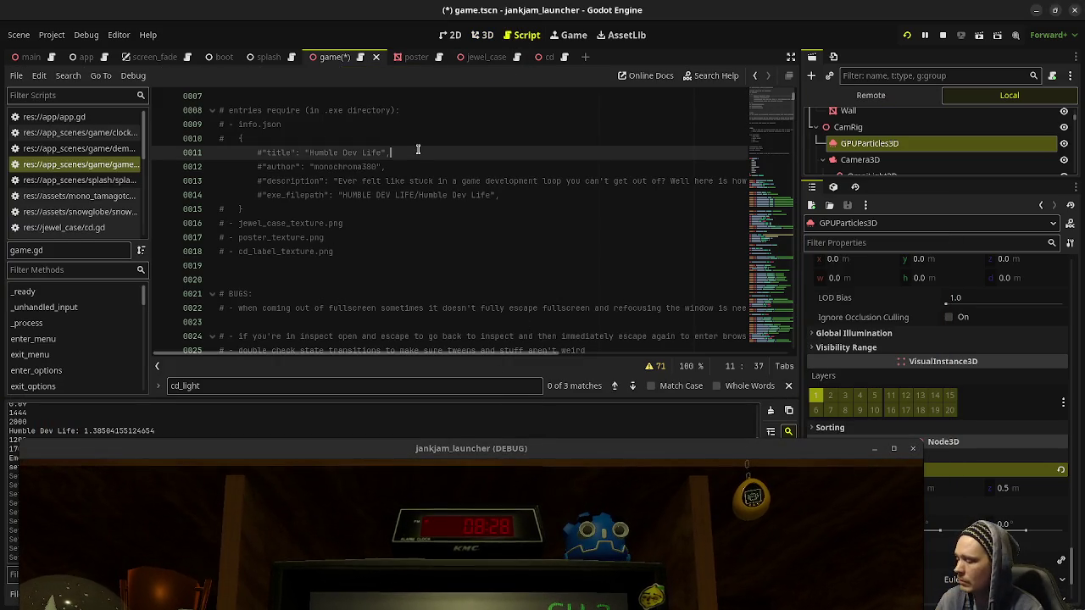
key(ctrl+s)
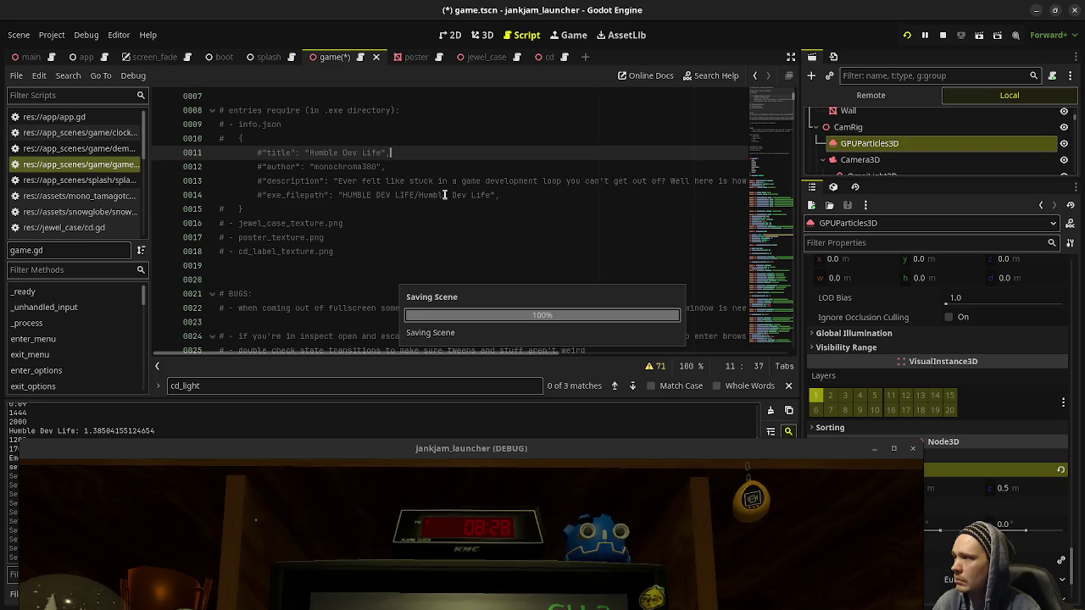
drag(486, 354, 720, 368)
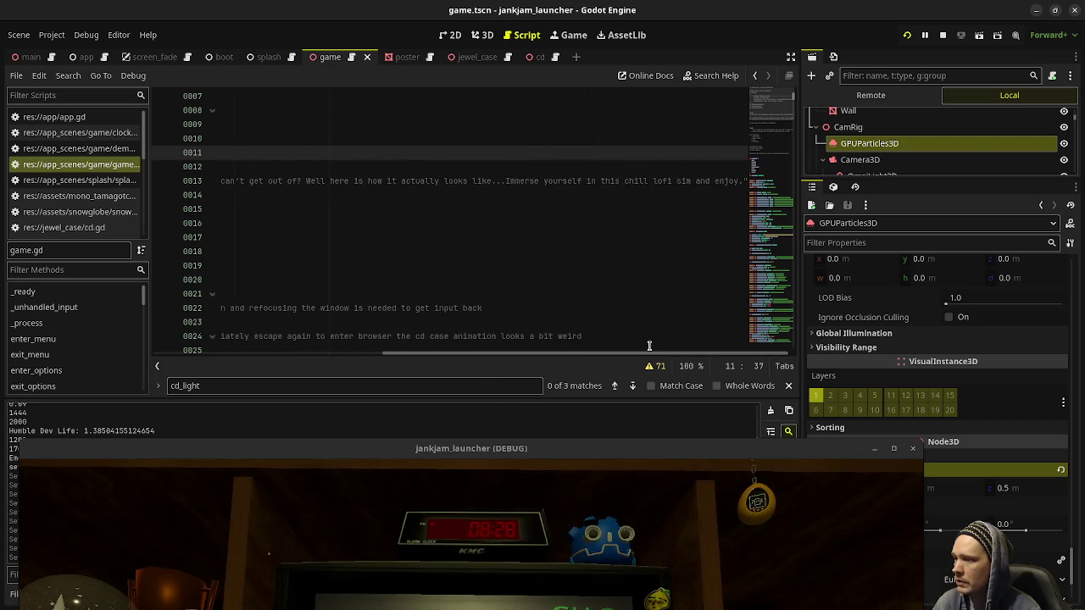
drag(651, 355, 349, 364)
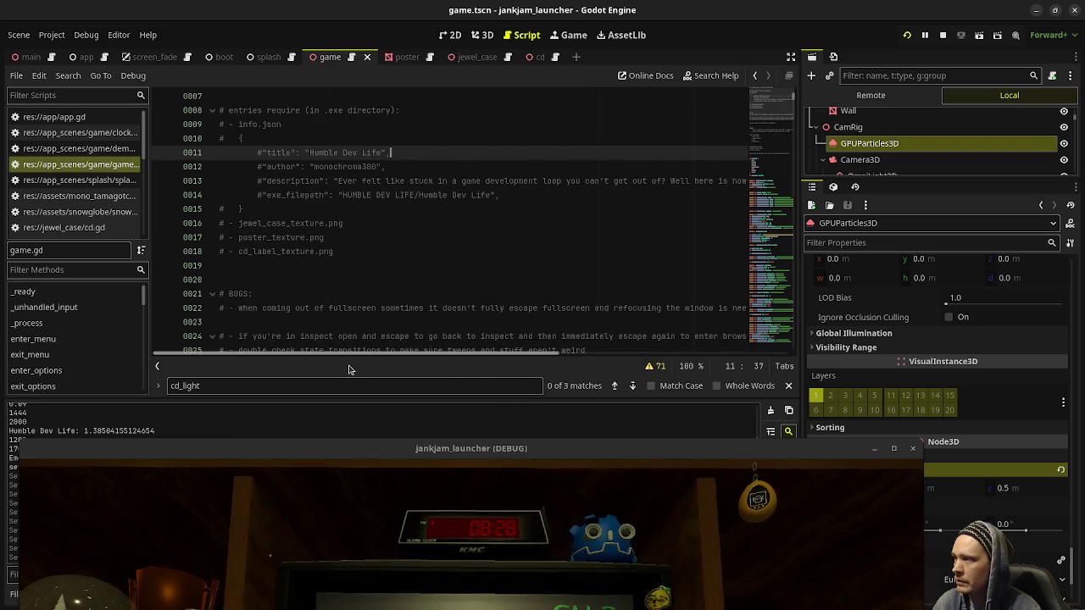
click(519, 190)
click(524, 452)
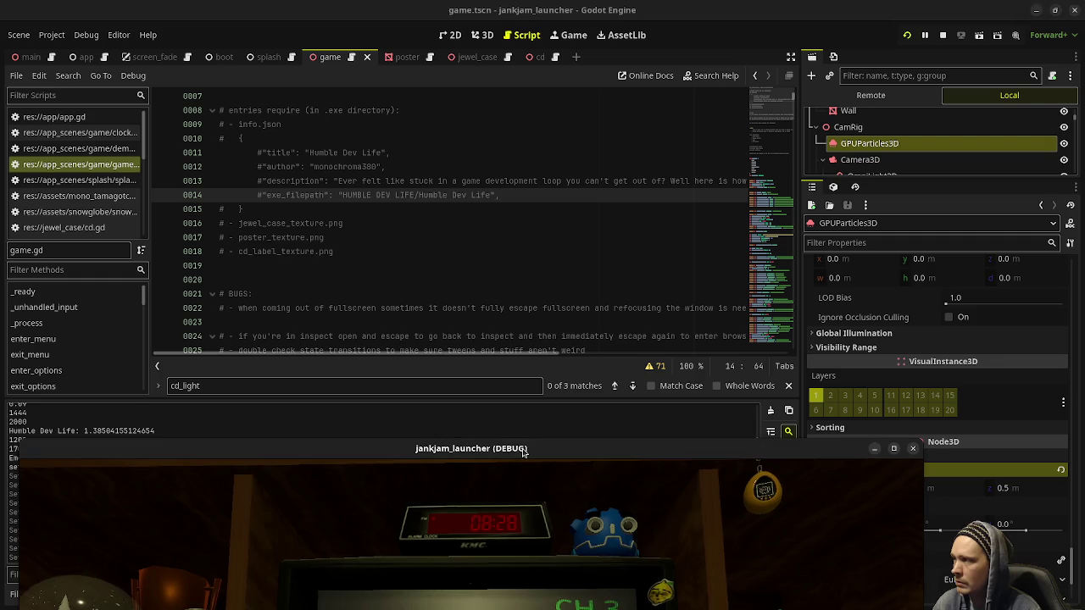
drag(524, 451, 534, 444)
click(317, 195)
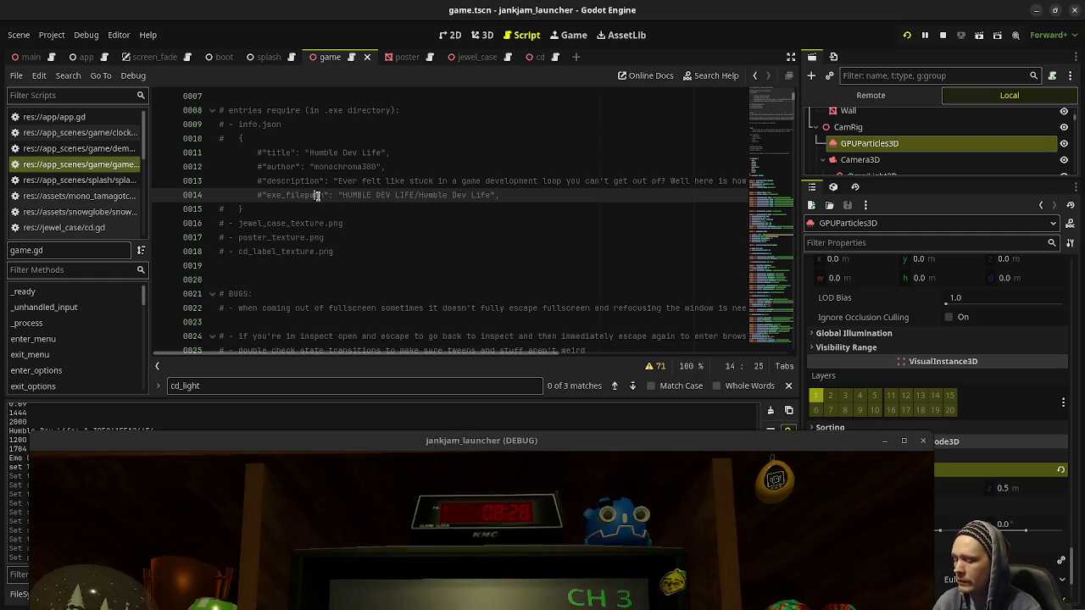
key(alt+Up)
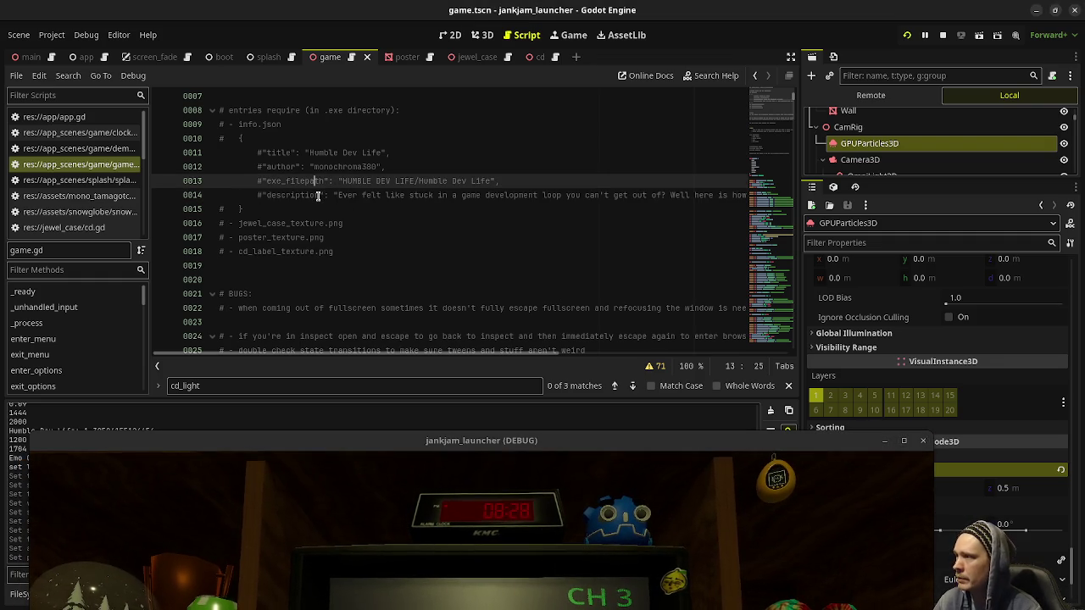
key(alt+Down)
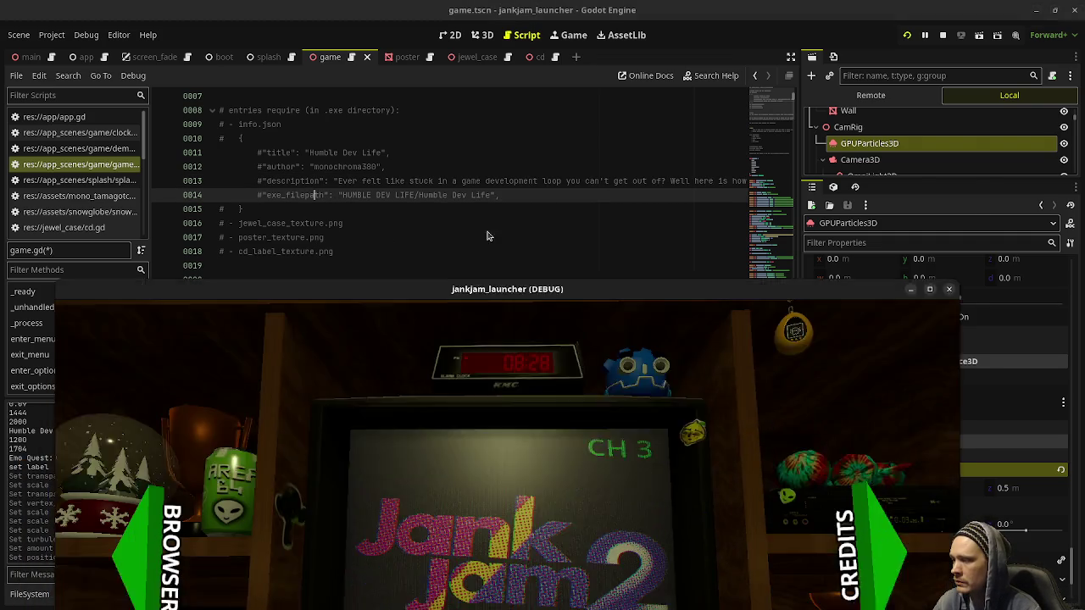
mouse_move(449, 442)
mouse_down()
mouse_move(461, 139)
mouse_move(517, 97)
mouse_up()
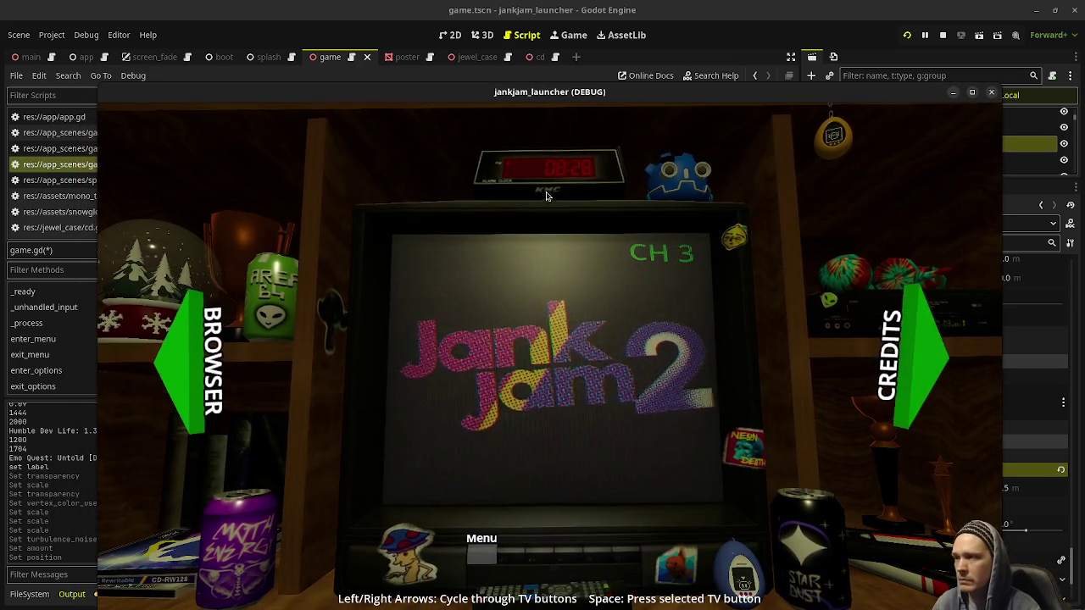
Step: Raise the game window, restart the running project, then close the game window
drag(584, 79, 577, 38)
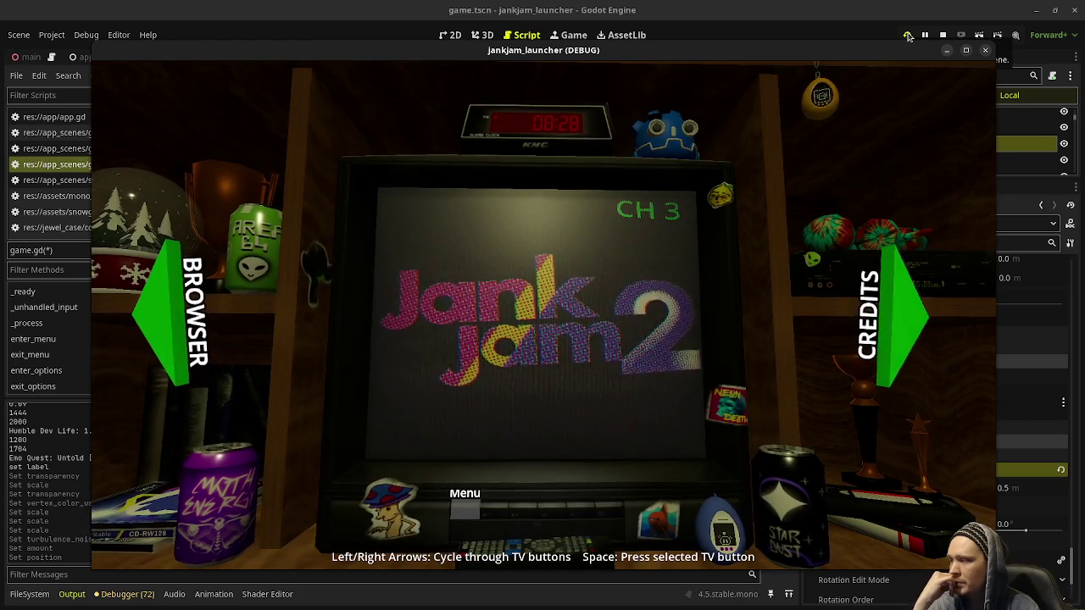
click(907, 37)
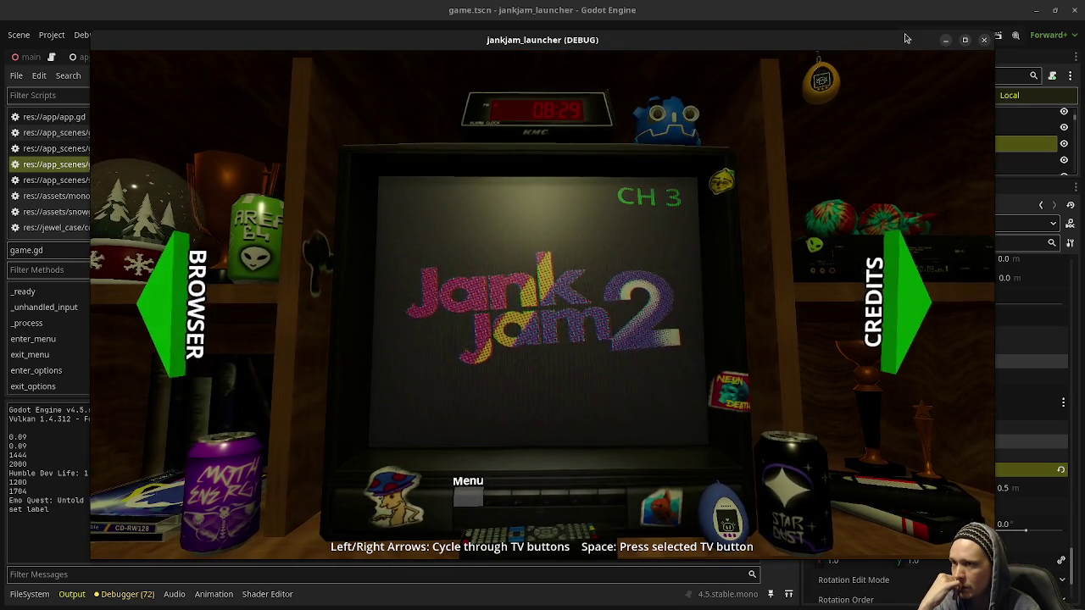
click(983, 43)
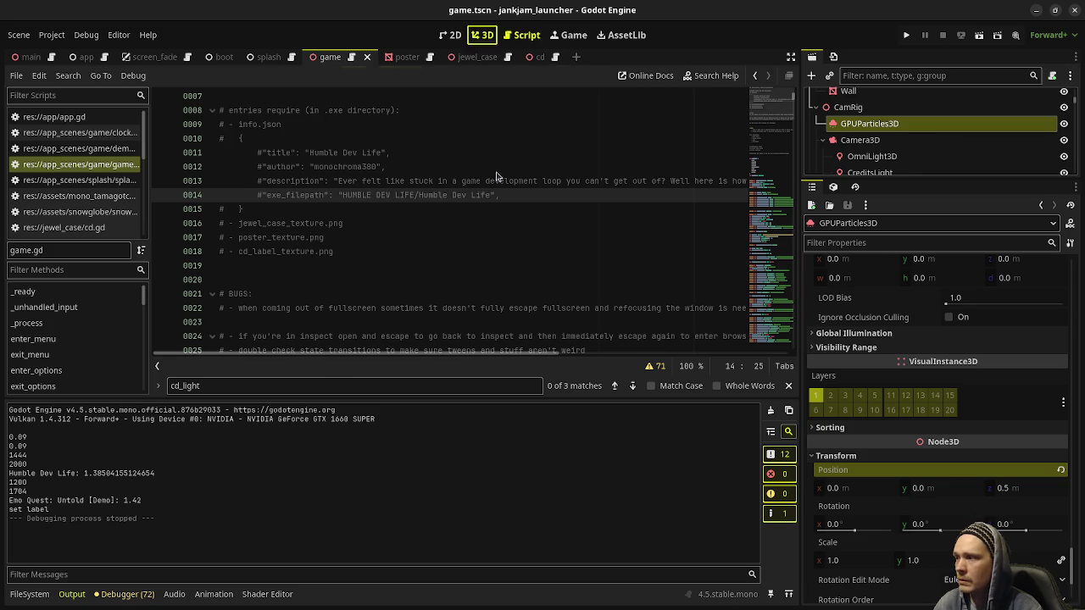
Step: In the 3D view, set the GPUParticles3D position z to -0.5 and save the scene
key(ctrl+F2)
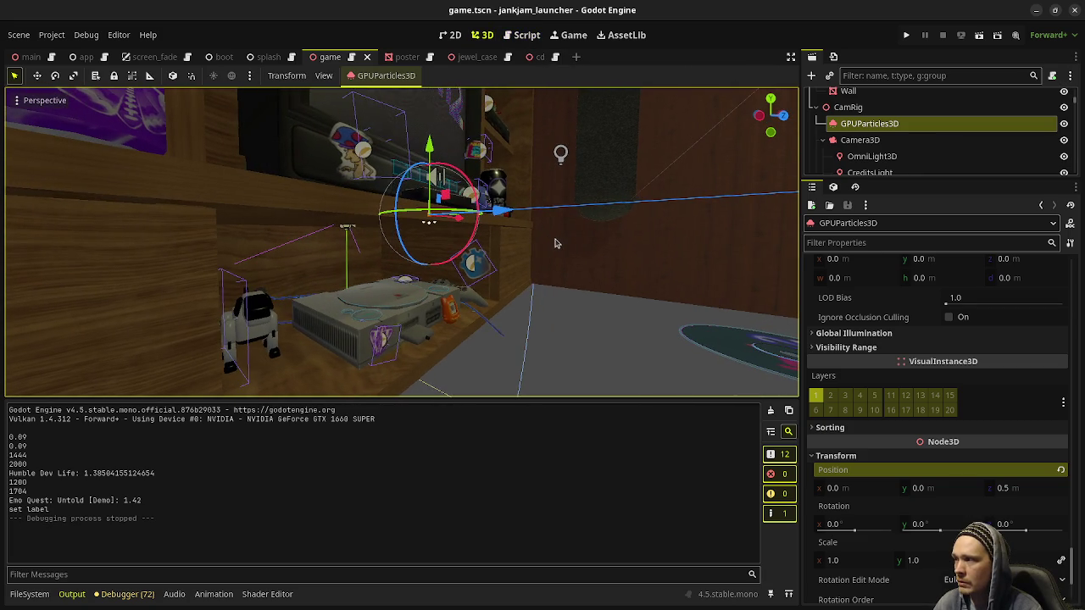
click(1020, 498)
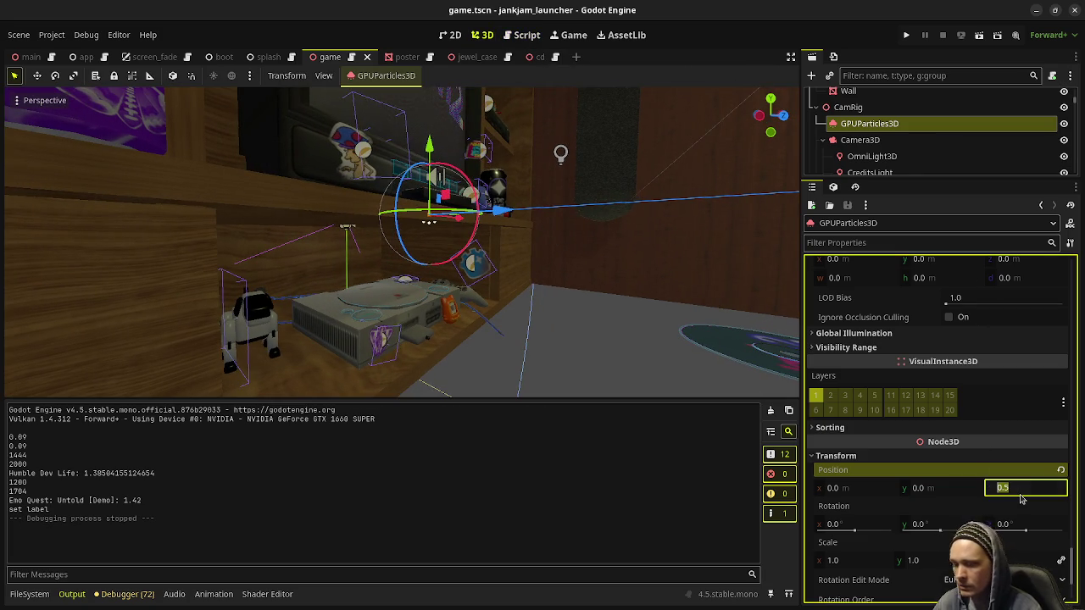
text(-0.5)
key(Return)
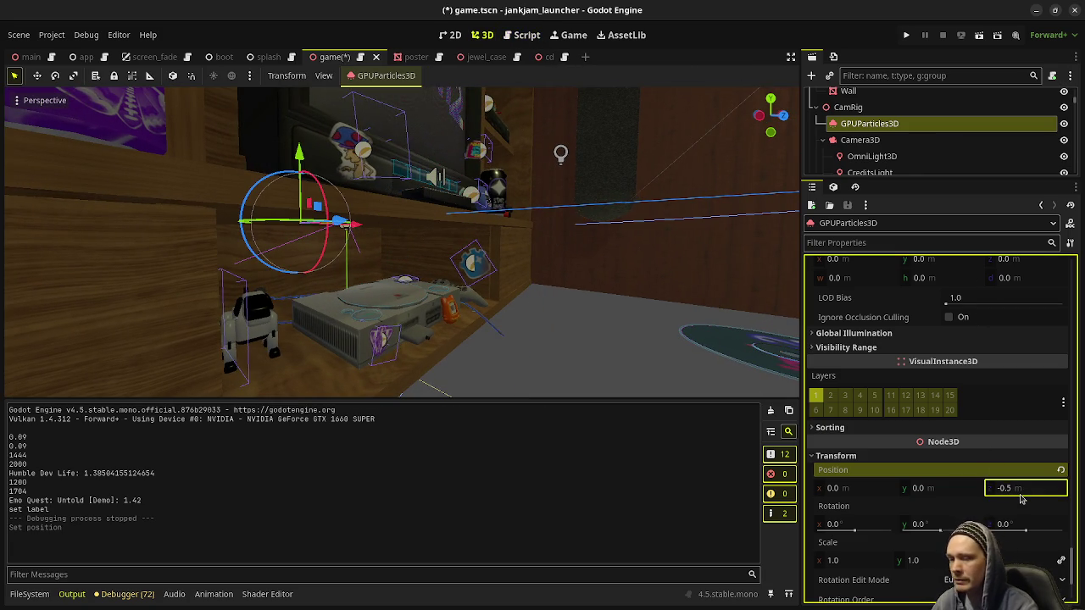
key(ctrl+s)
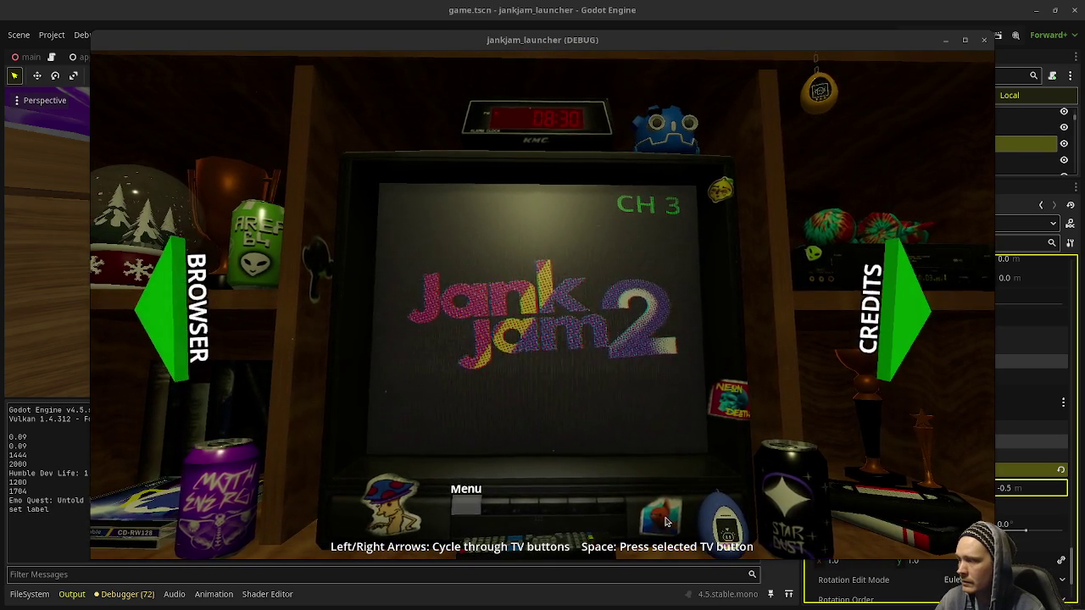
Step: In the game, pick the Mind Palace case in the browser, inspect and open it, then insert its disc
key(Right)
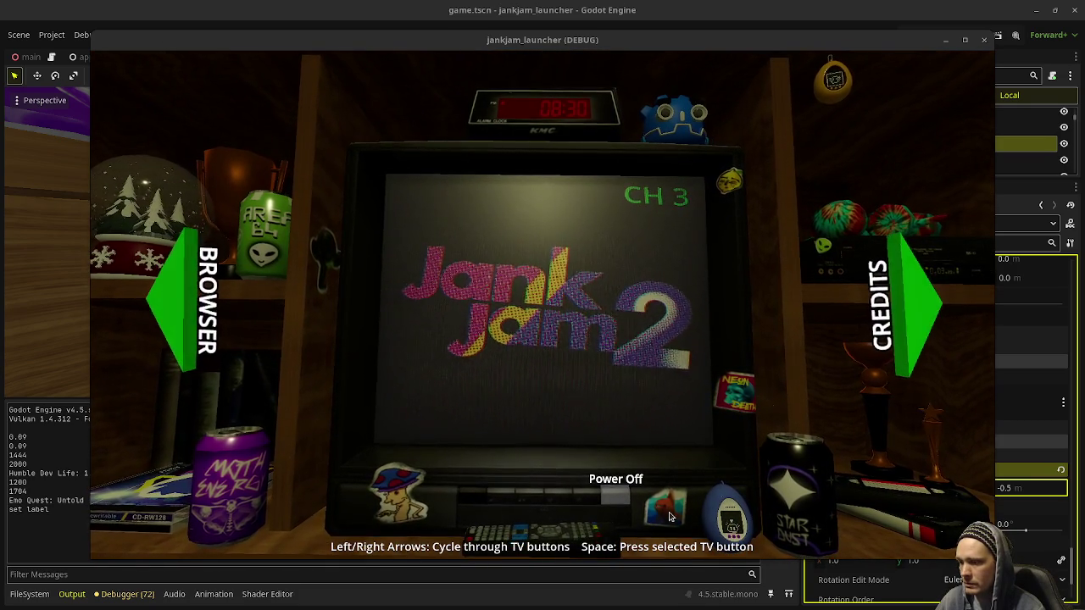
key(Left)
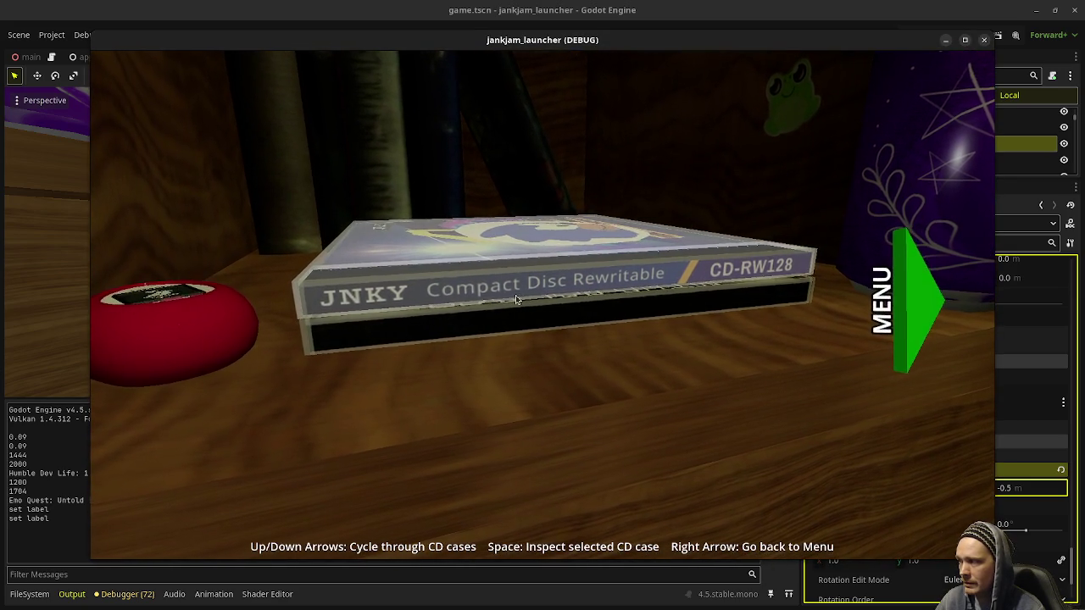
key(Down)
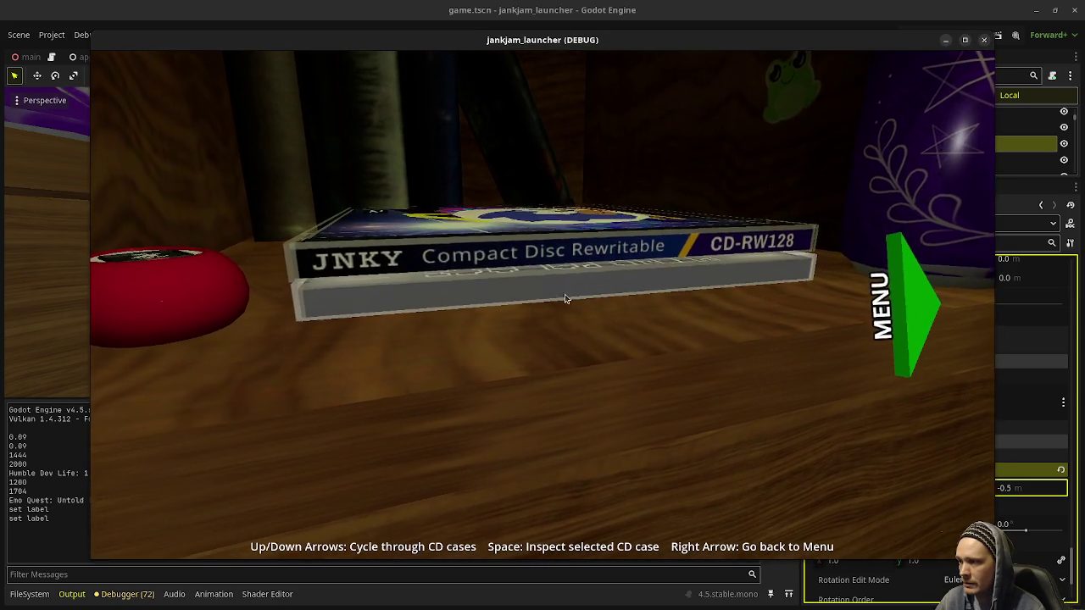
key(space)
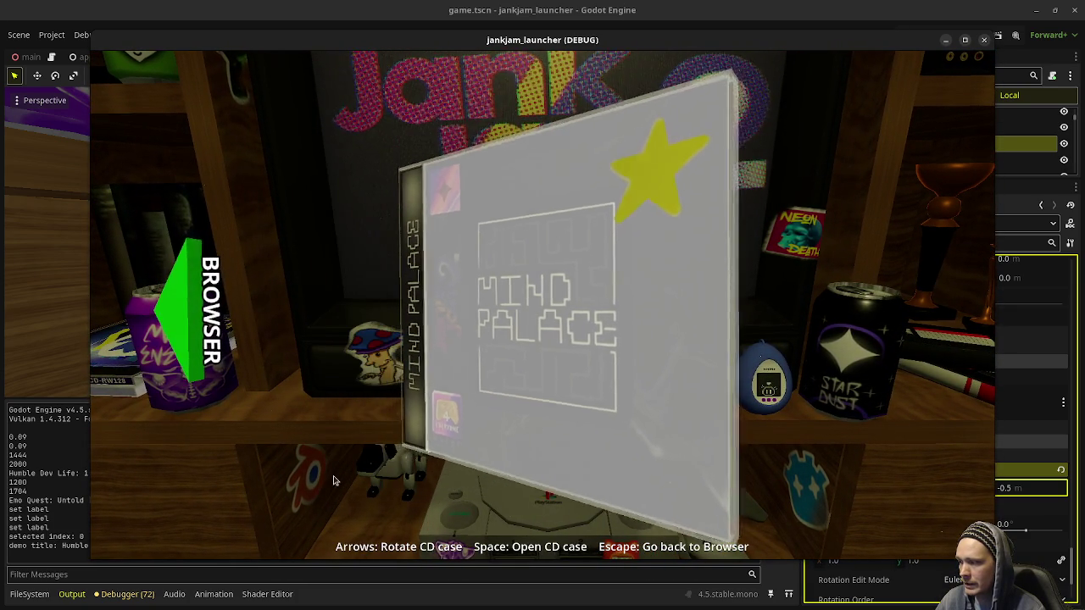
key(Right)
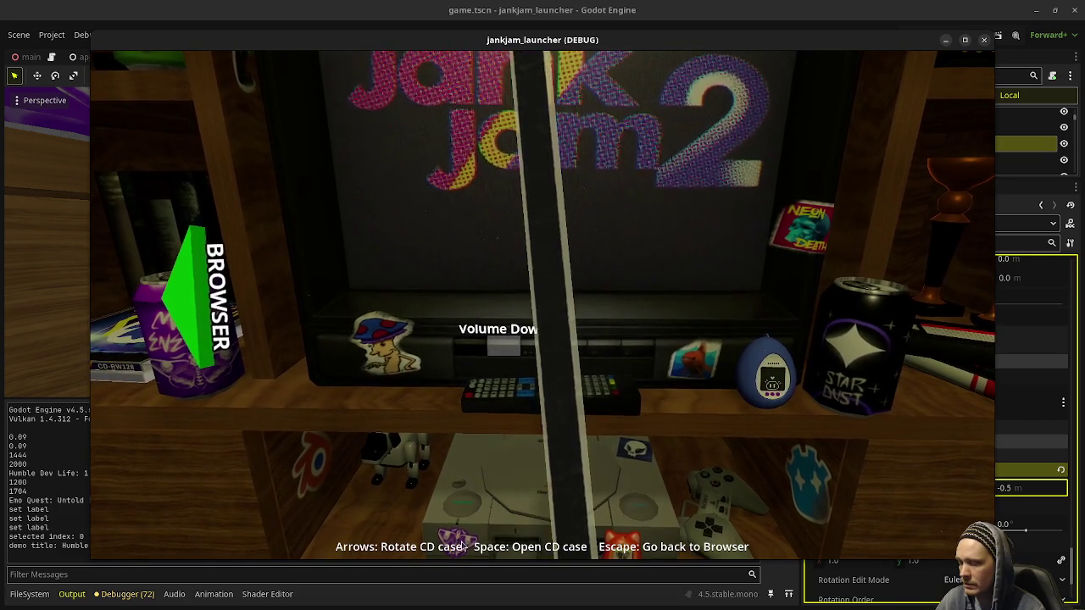
key(space)
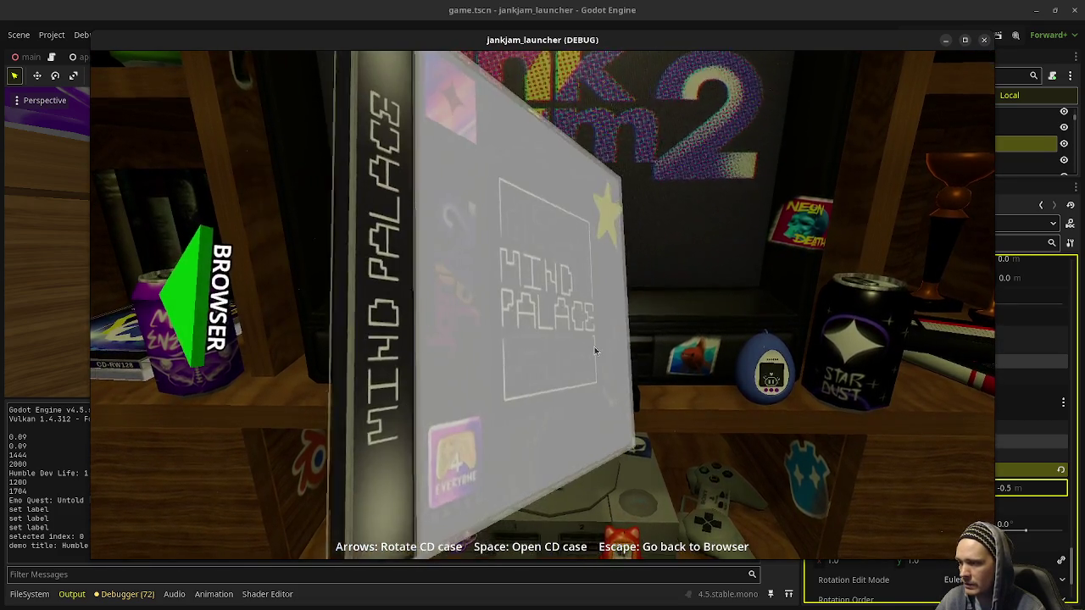
key(space)
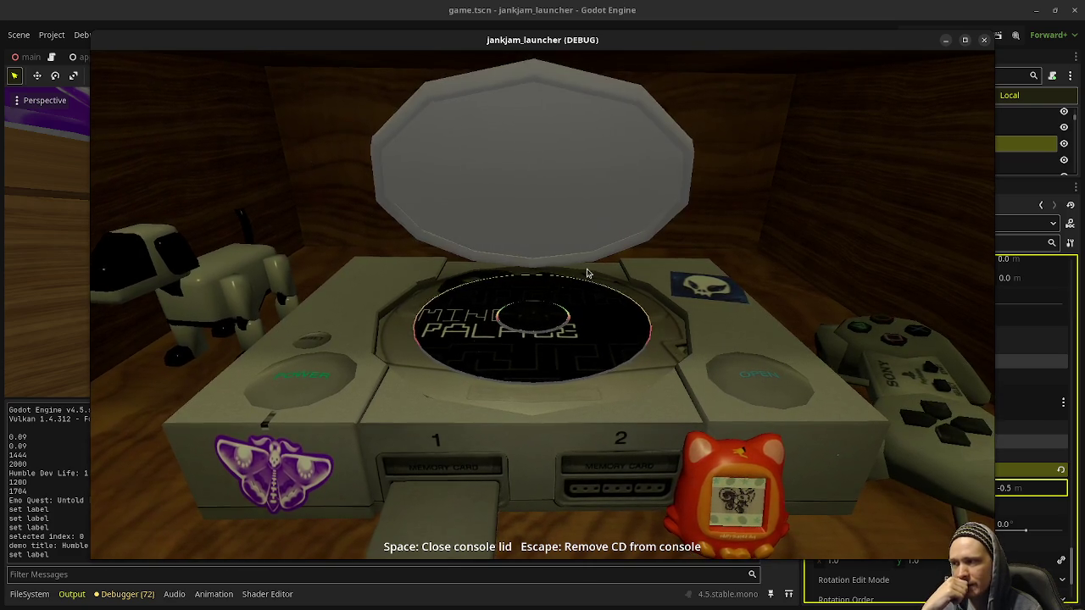
Step: Close the console lid, power on the console, then stop the game with F8
click(572, 240)
click(312, 390)
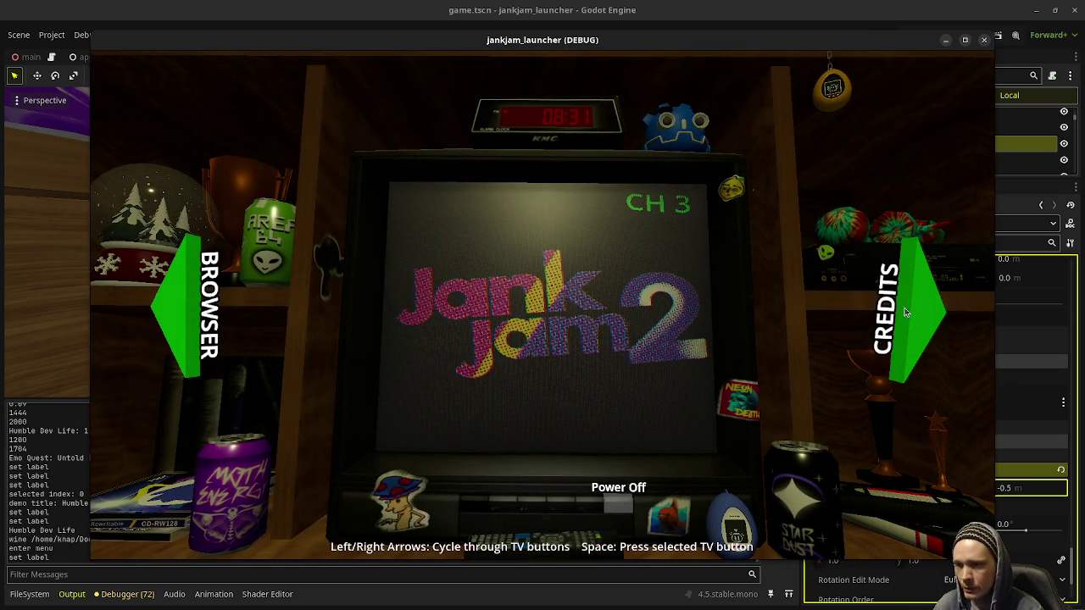
key(F8)
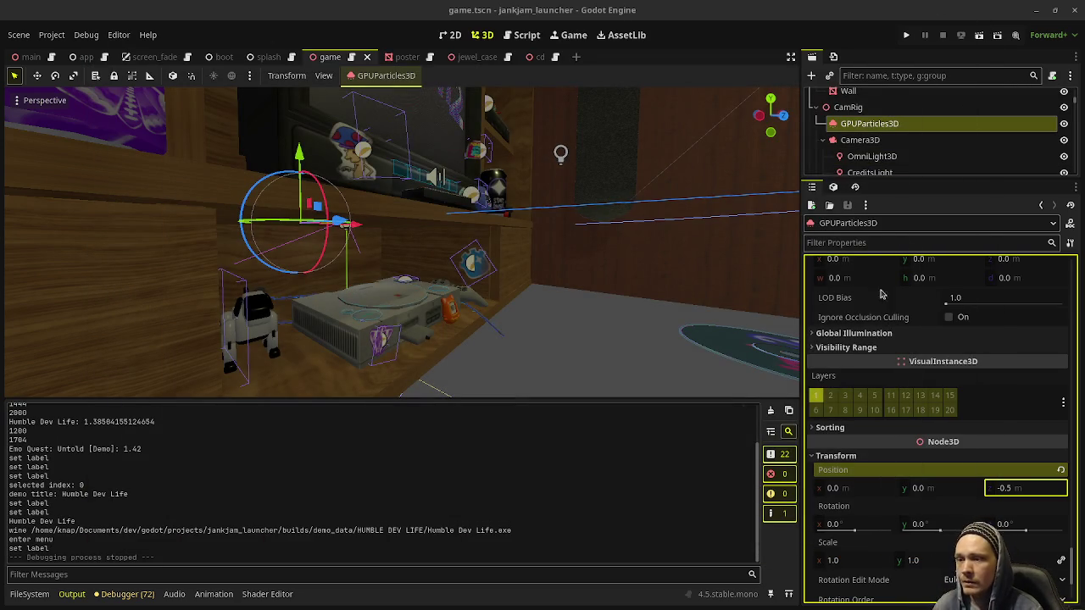
scroll(924, 447, up, 3)
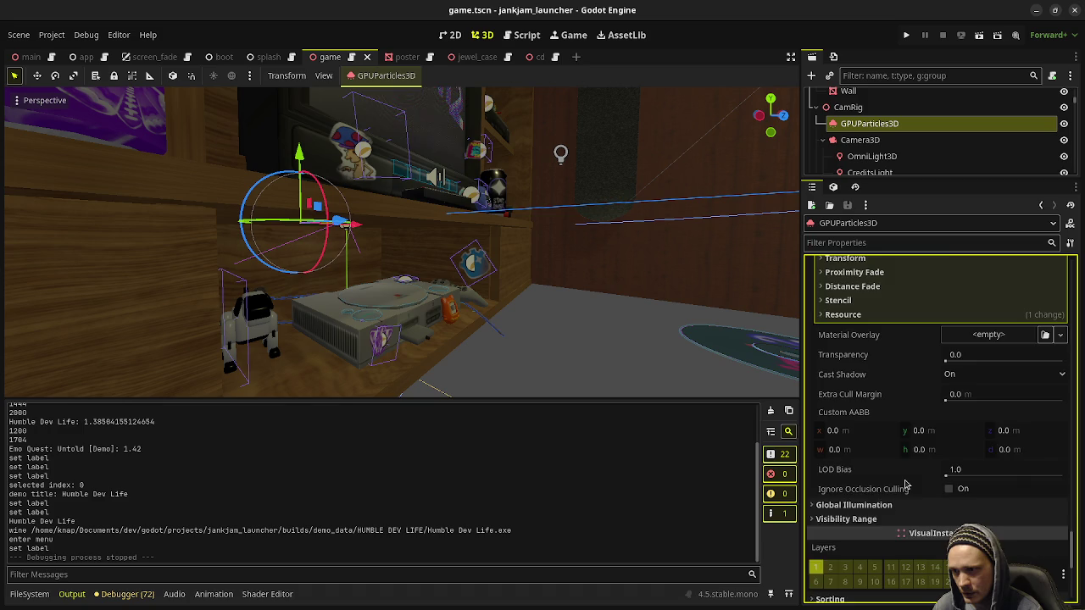
scroll(906, 484, up, 10)
scroll(901, 480, up, 10)
scroll(900, 478, down, 10)
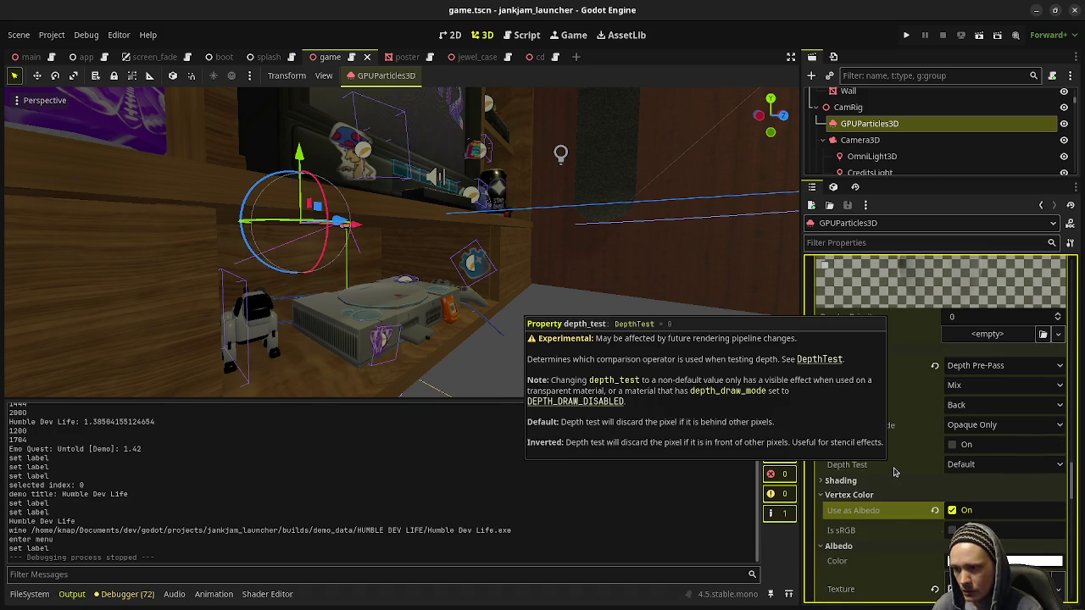
scroll(888, 527, down, 2)
scroll(885, 517, up, 12)
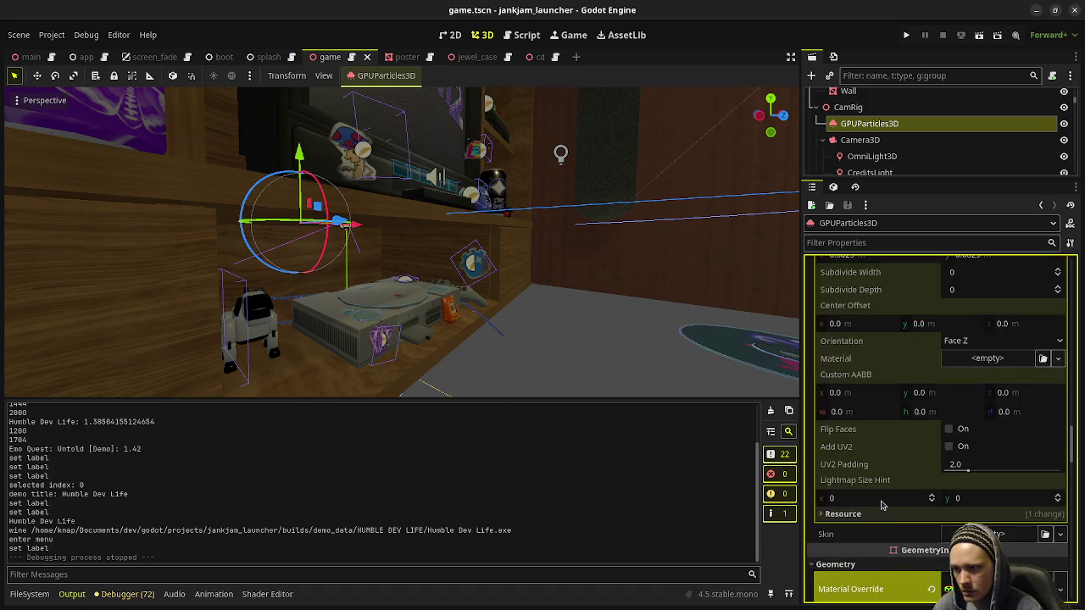
scroll(881, 506, up, 20)
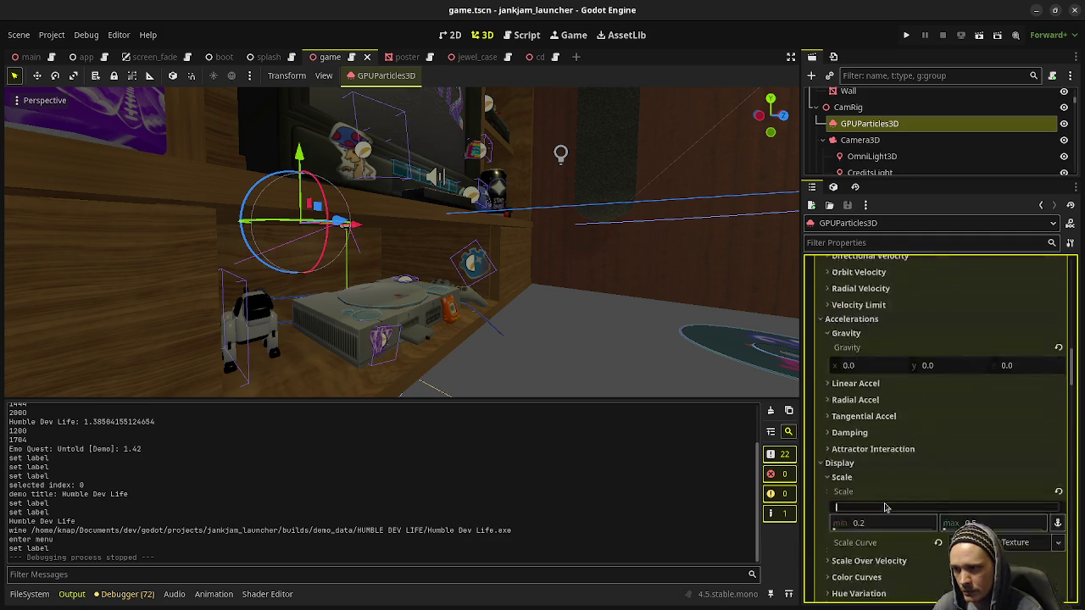
scroll(885, 506, up, 15)
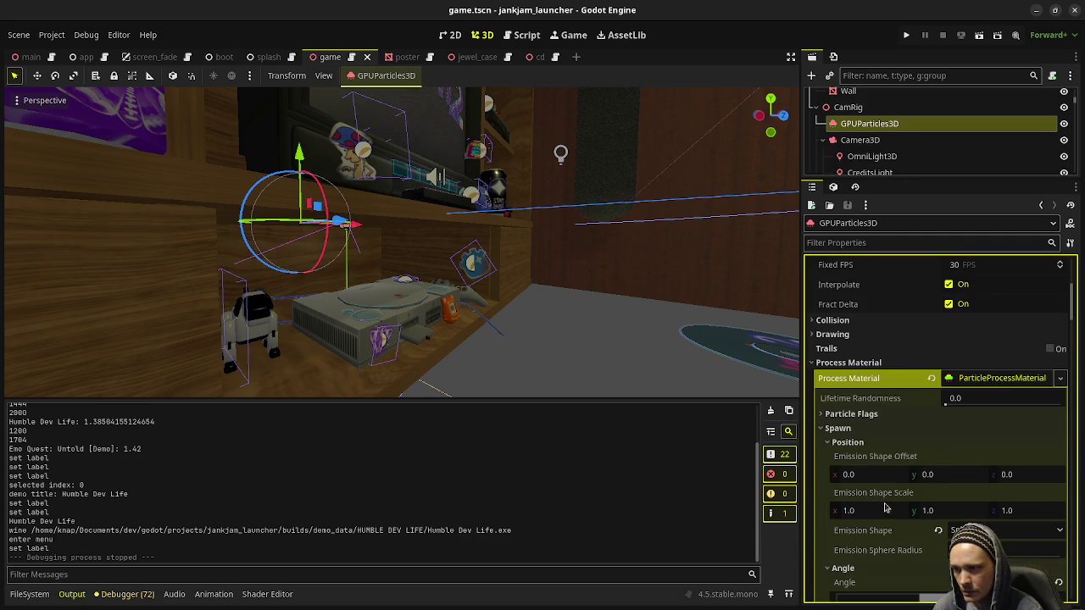
click(866, 417)
click(866, 417)
scroll(873, 364, up, 4)
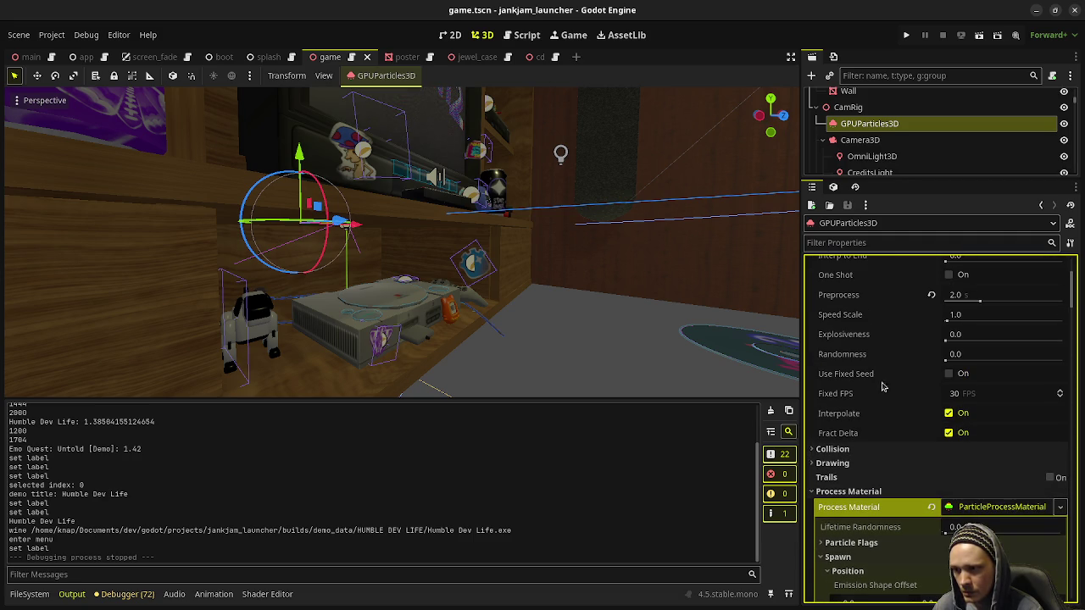
scroll(871, 436, up, 2)
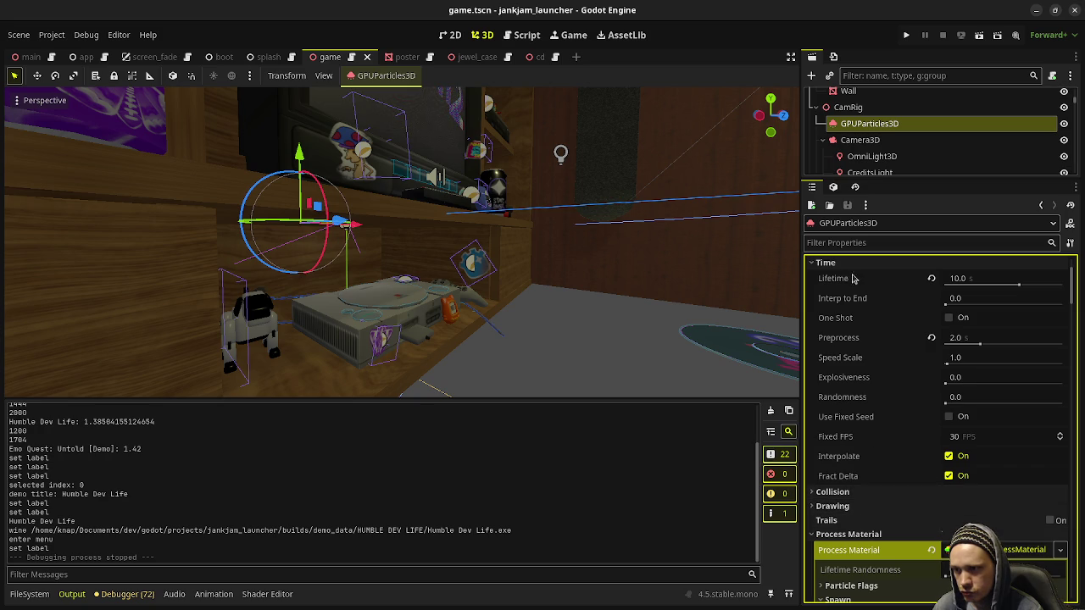
click(835, 536)
scroll(875, 551, down, 5)
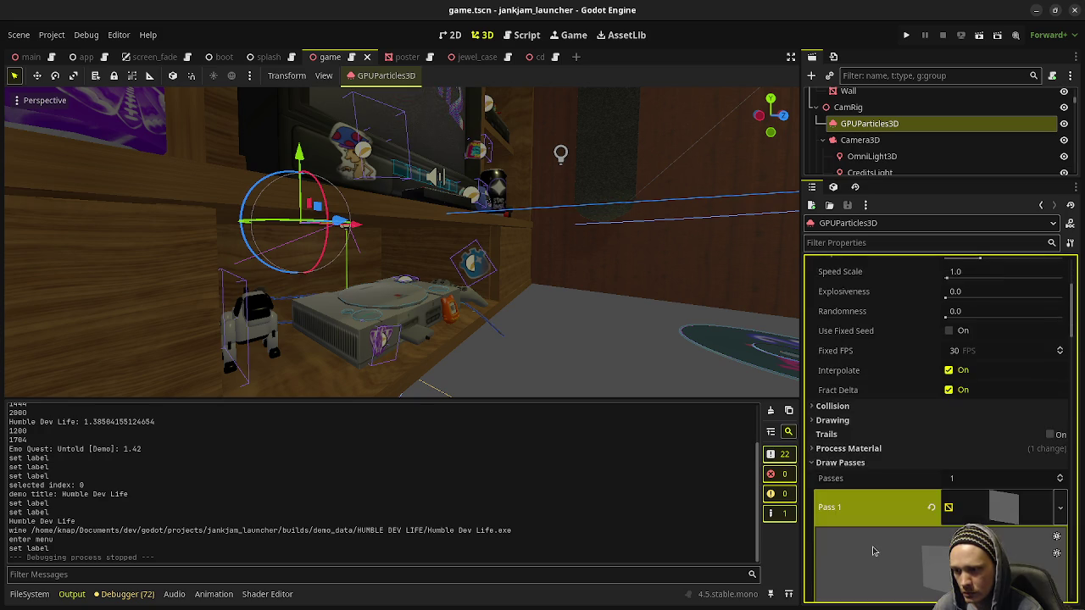
click(860, 334)
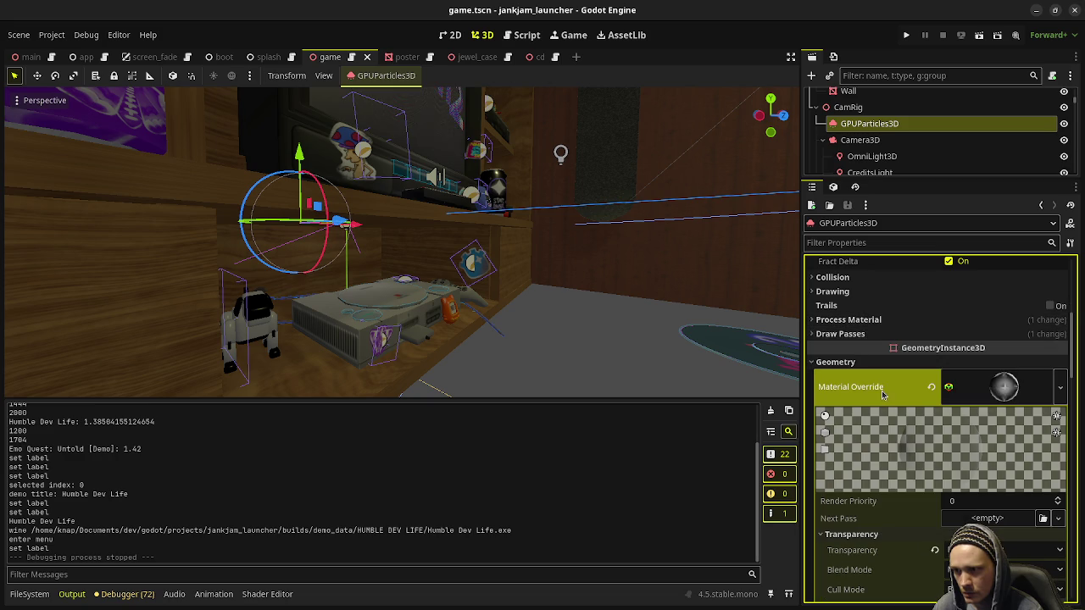
click(851, 363)
scroll(910, 489, up, 3)
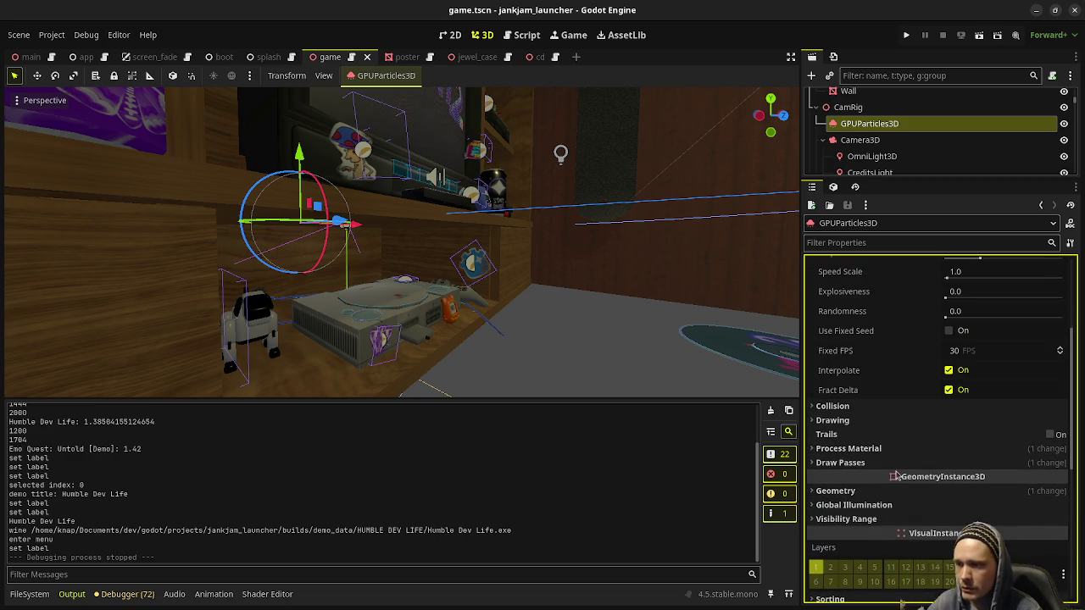
click(850, 452)
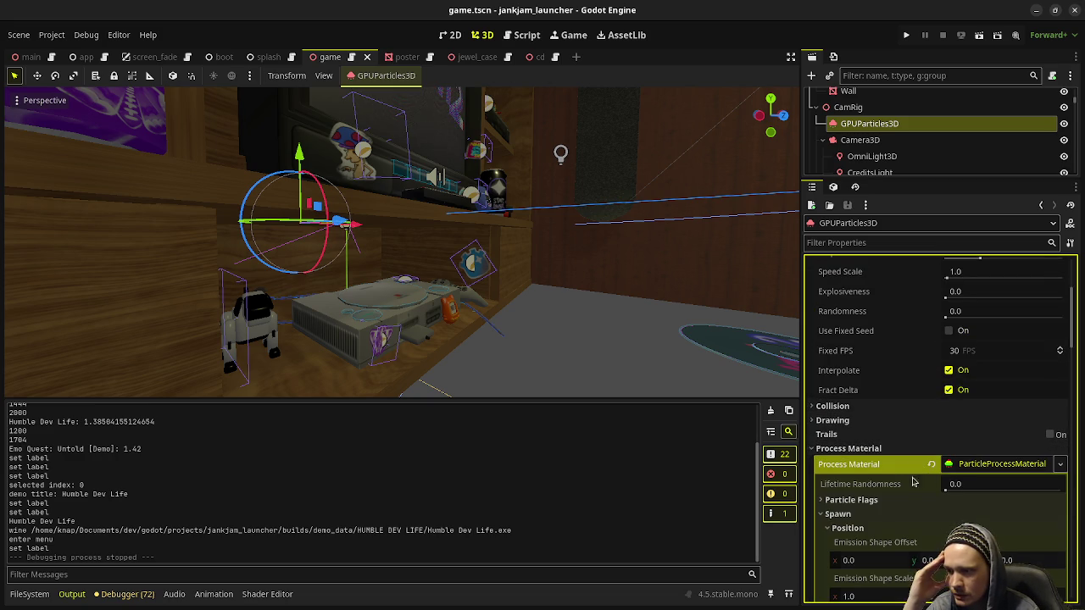
scroll(903, 486, down, 1)
click(873, 458)
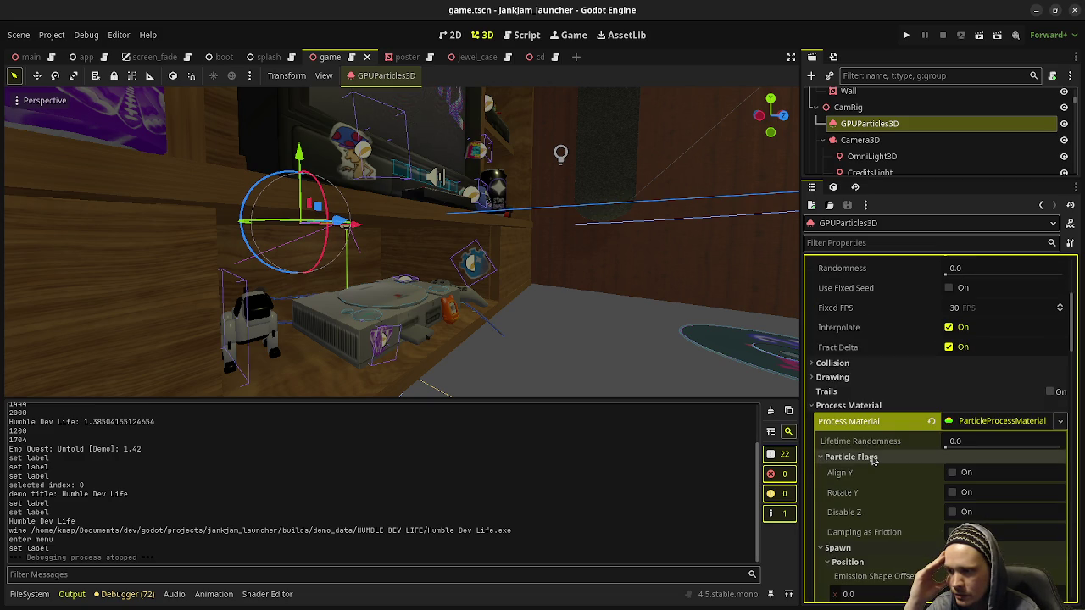
click(873, 458)
scroll(874, 500, down, 5)
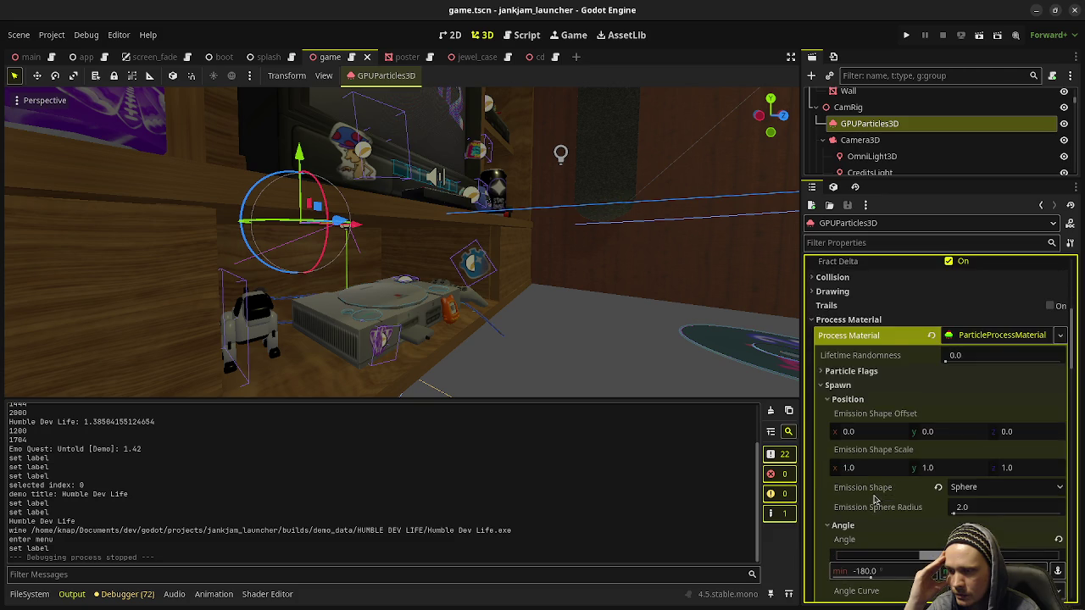
scroll(875, 500, down, 3)
scroll(875, 500, down, 5)
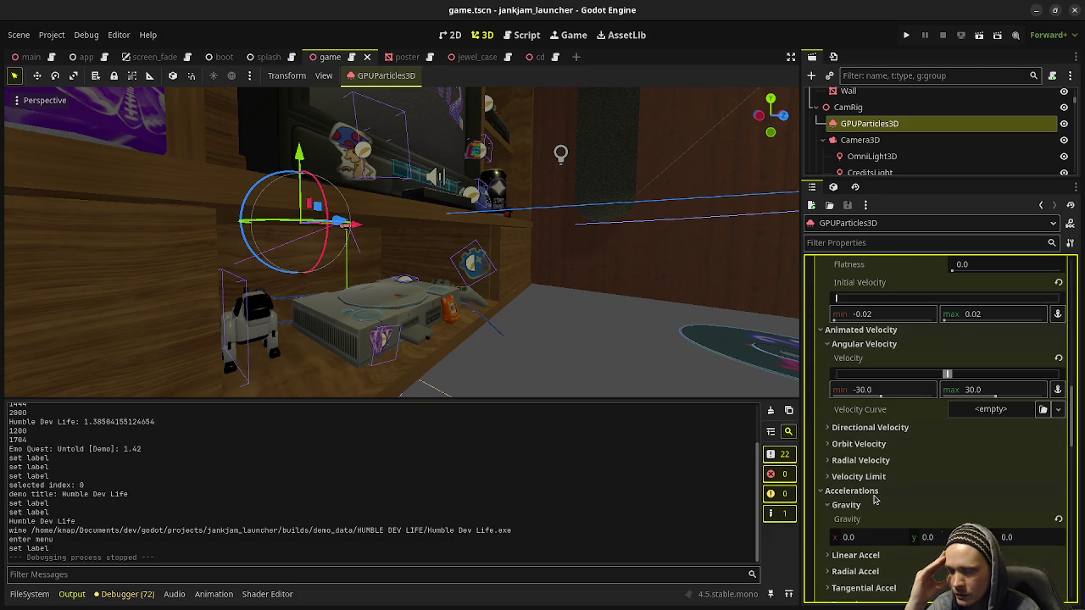
scroll(875, 500, down, 10)
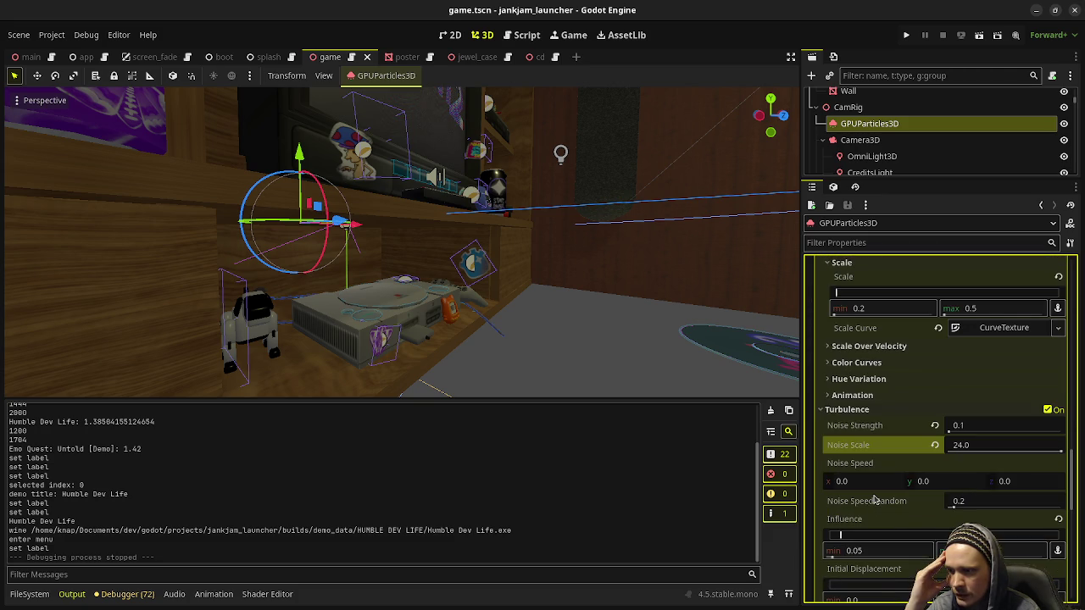
scroll(875, 500, down, 5)
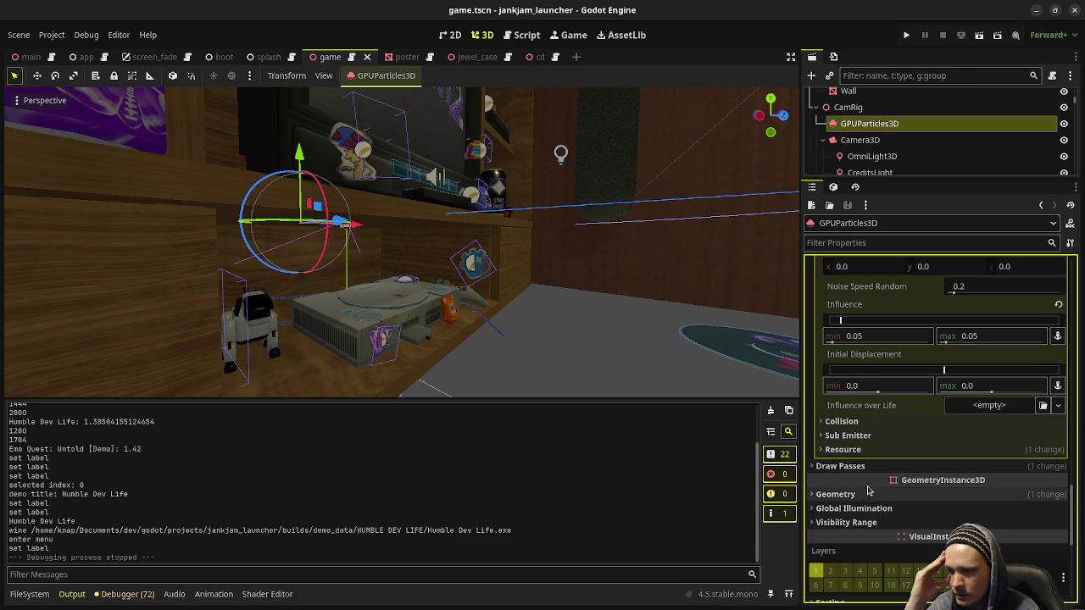
click(865, 466)
click(865, 466)
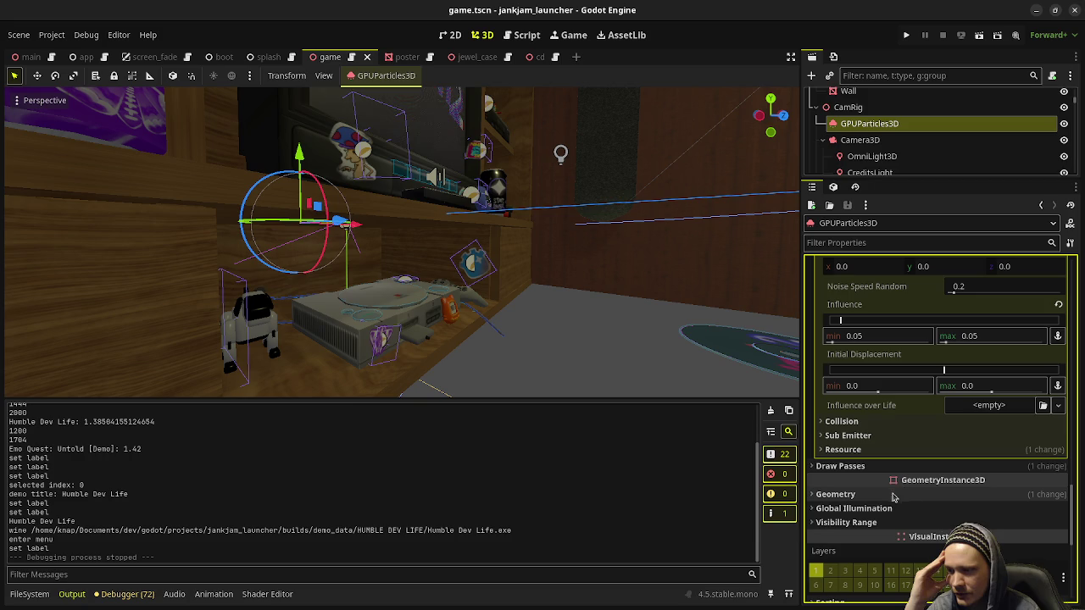
click(888, 497)
click(887, 497)
scroll(889, 498, down, 5)
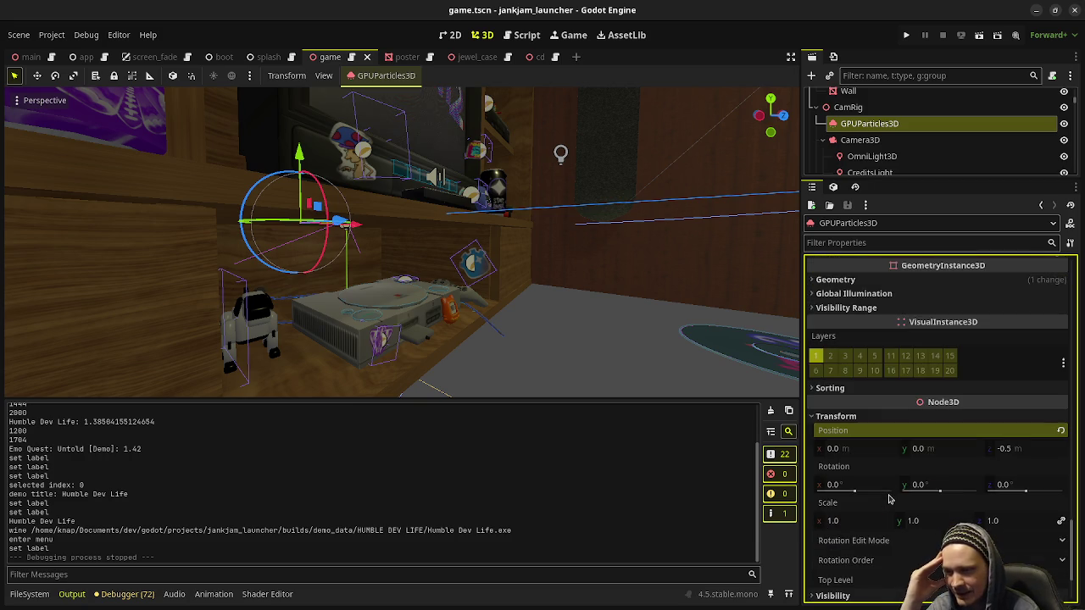
scroll(889, 500, down, 3)
scroll(889, 499, up, 12)
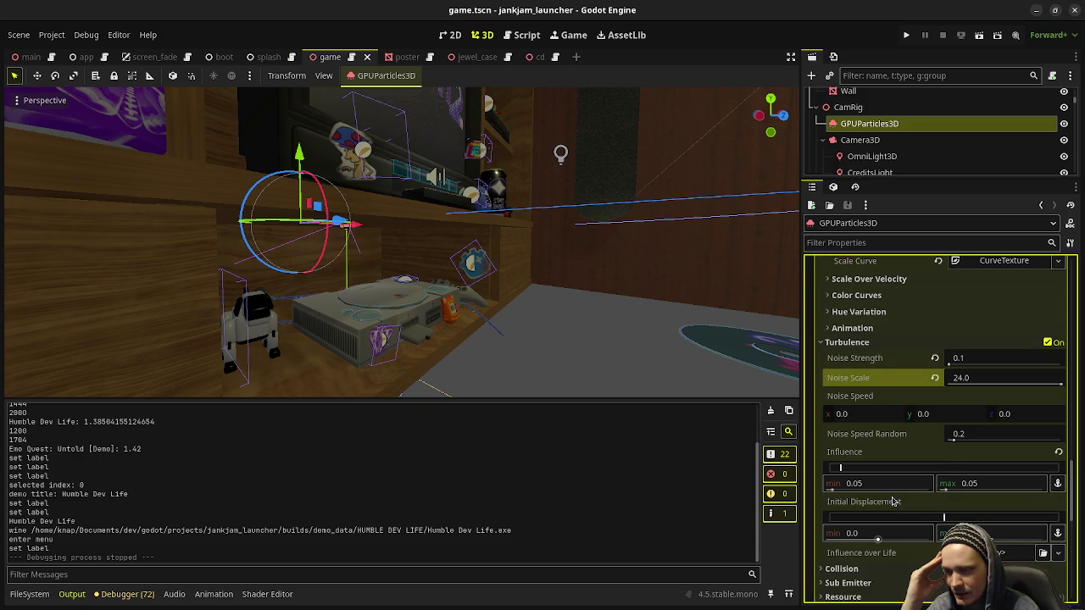
scroll(893, 502, up, 8)
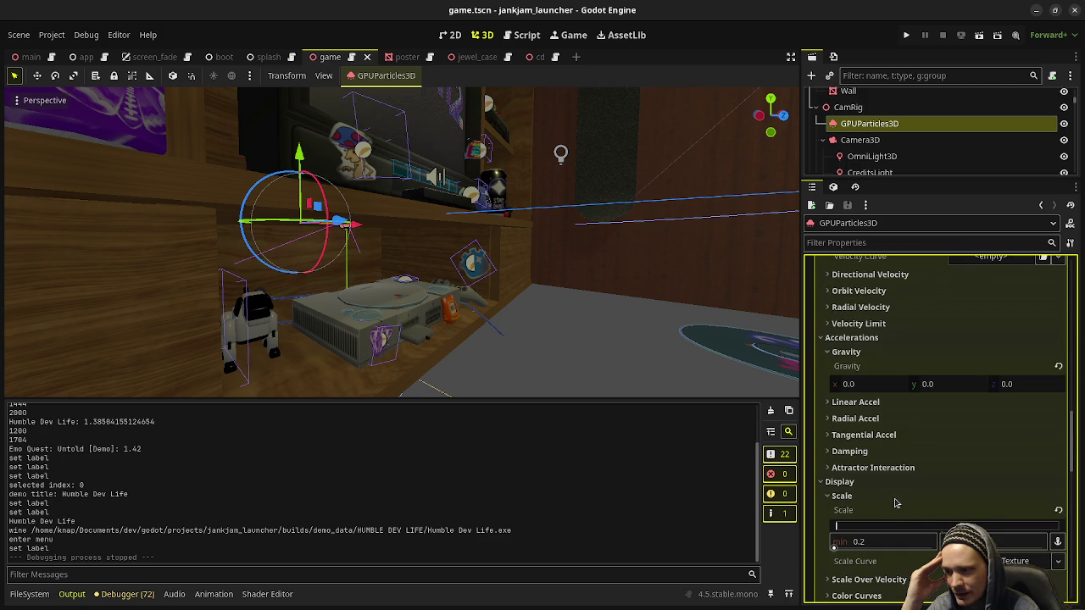
scroll(904, 509, down, 2)
scroll(904, 509, up, 10)
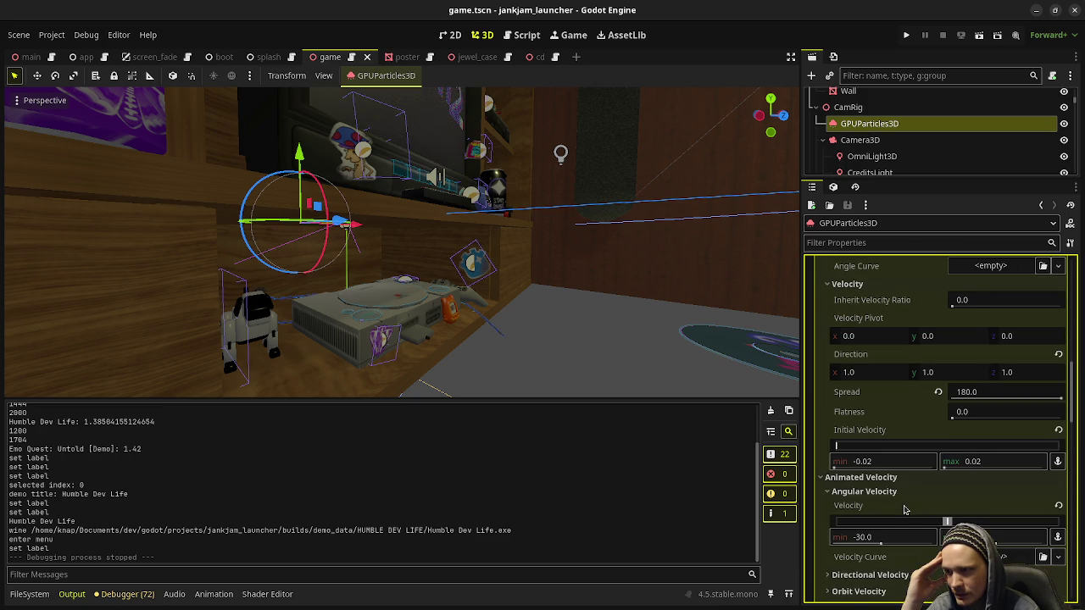
scroll(904, 509, up, 10)
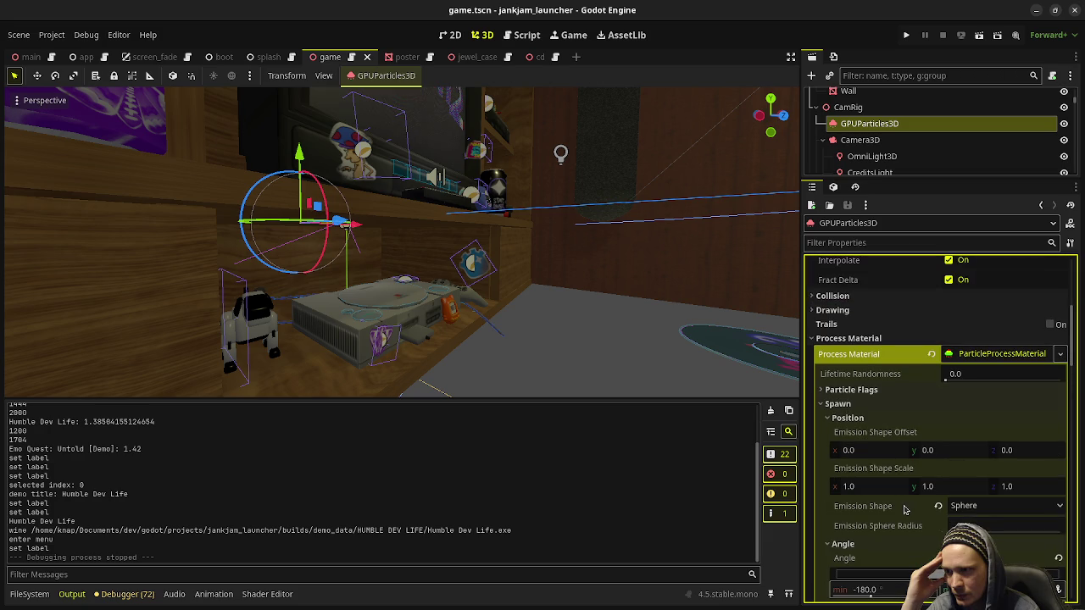
scroll(904, 510, up, 3)
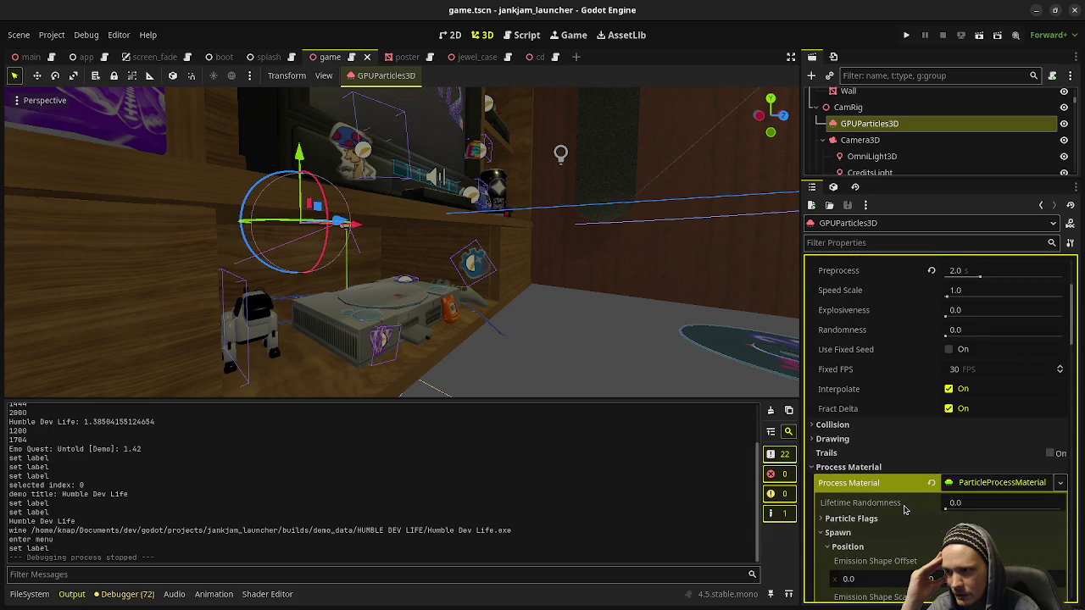
scroll(905, 509, up, 1)
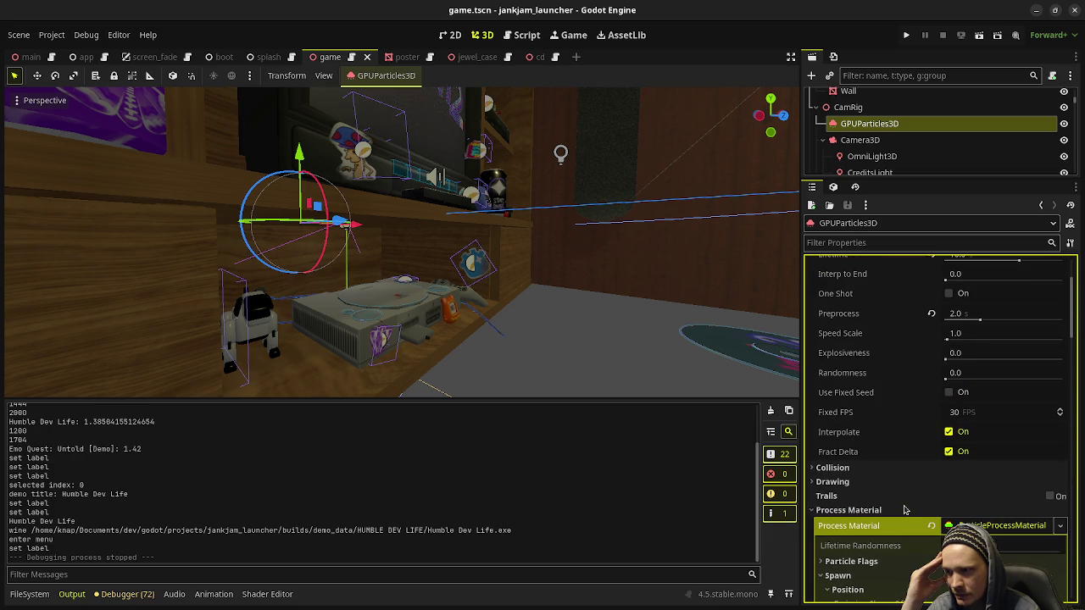
scroll(905, 510, up, 1)
scroll(904, 510, up, 2)
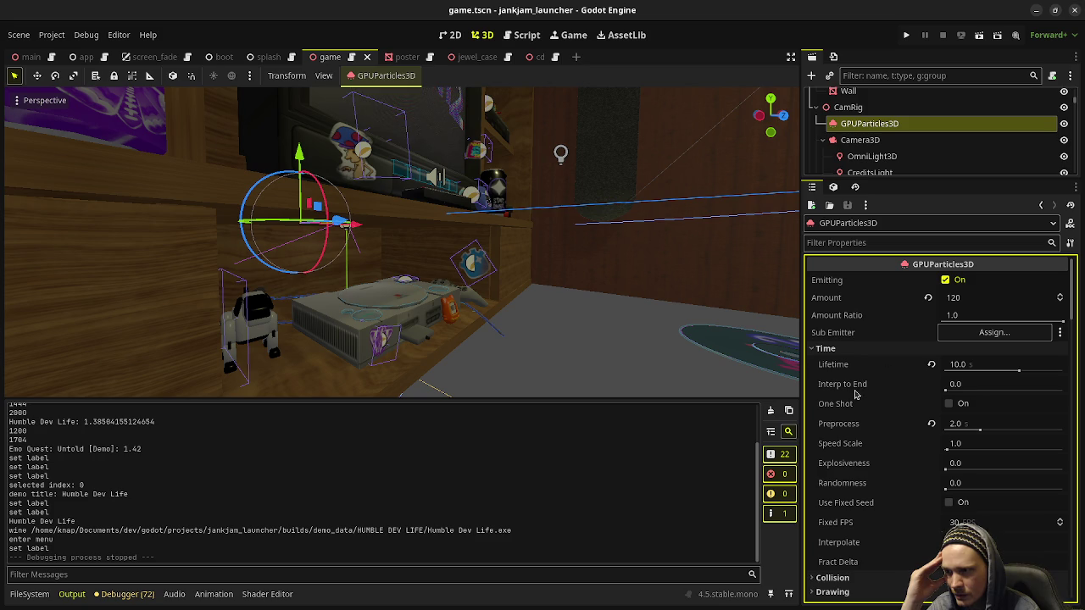
Step: Expand the GPUParticles3D Drawing section and enable Local Coords
mouse_move(855, 393)
scroll(880, 553, down, 1)
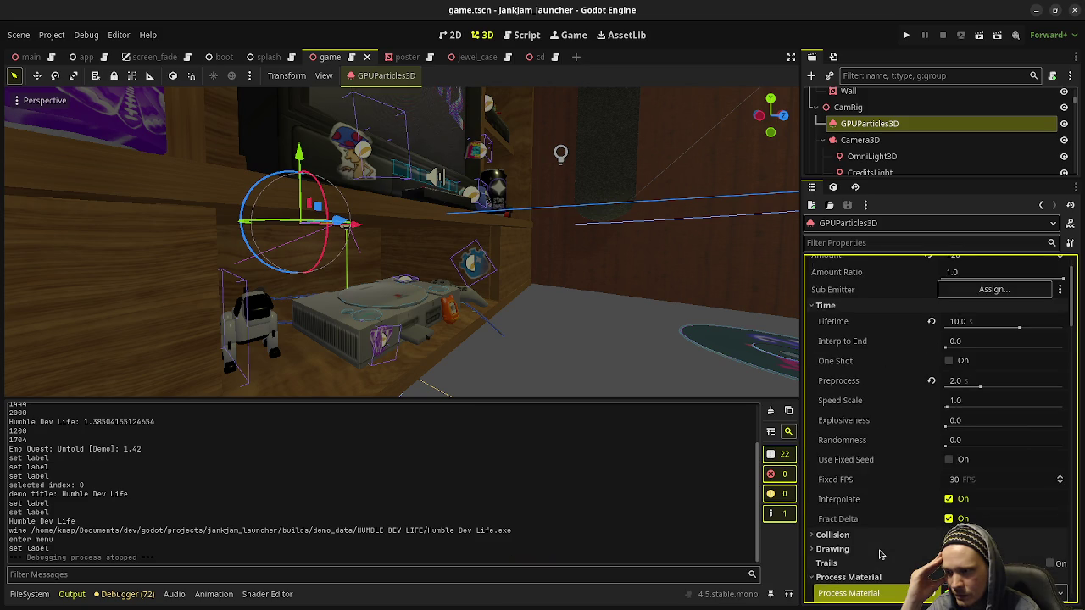
scroll(880, 554, down, 2)
click(850, 463)
click(849, 462)
click(849, 451)
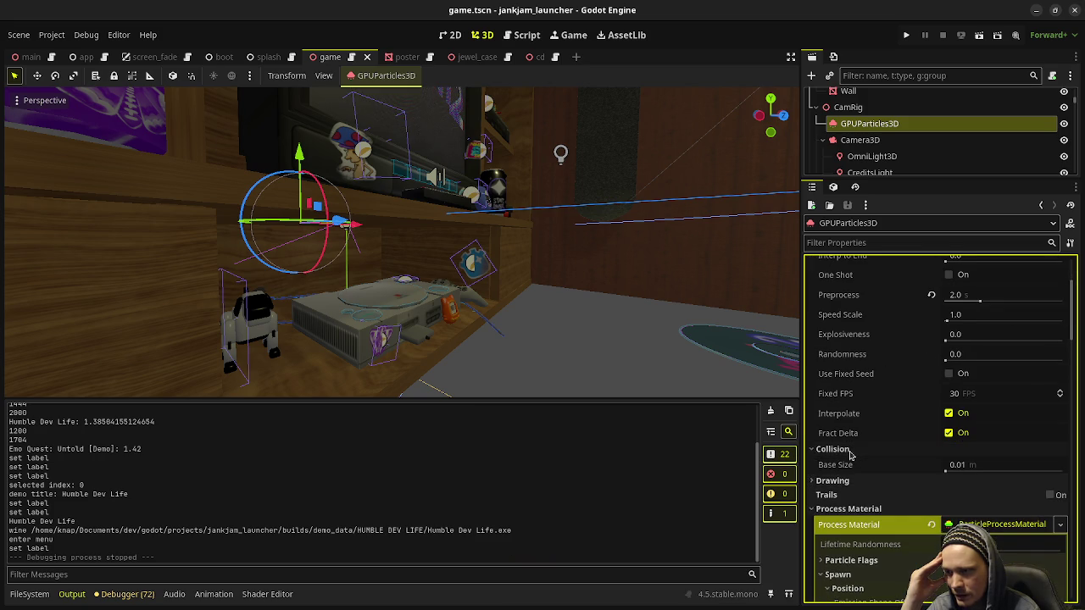
click(850, 450)
click(853, 463)
scroll(856, 473, down, 1)
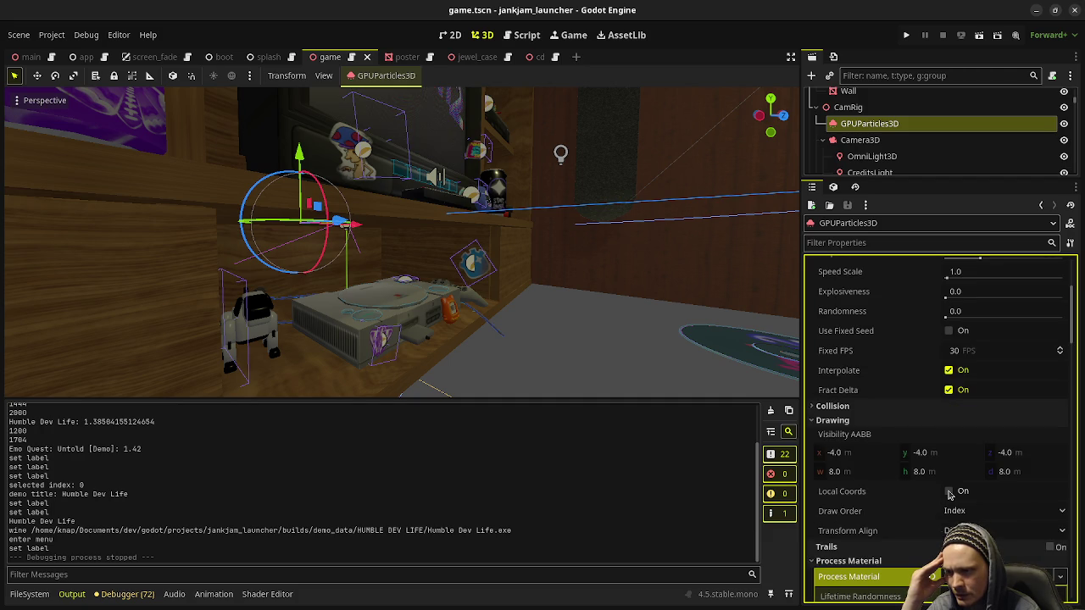
mouse_move(879, 496)
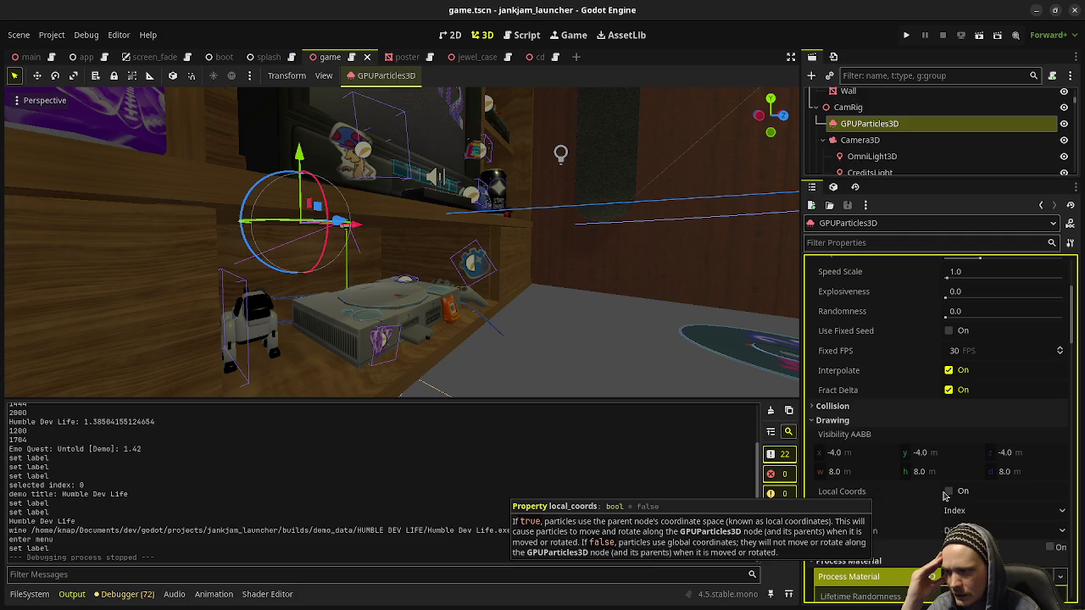
click(949, 491)
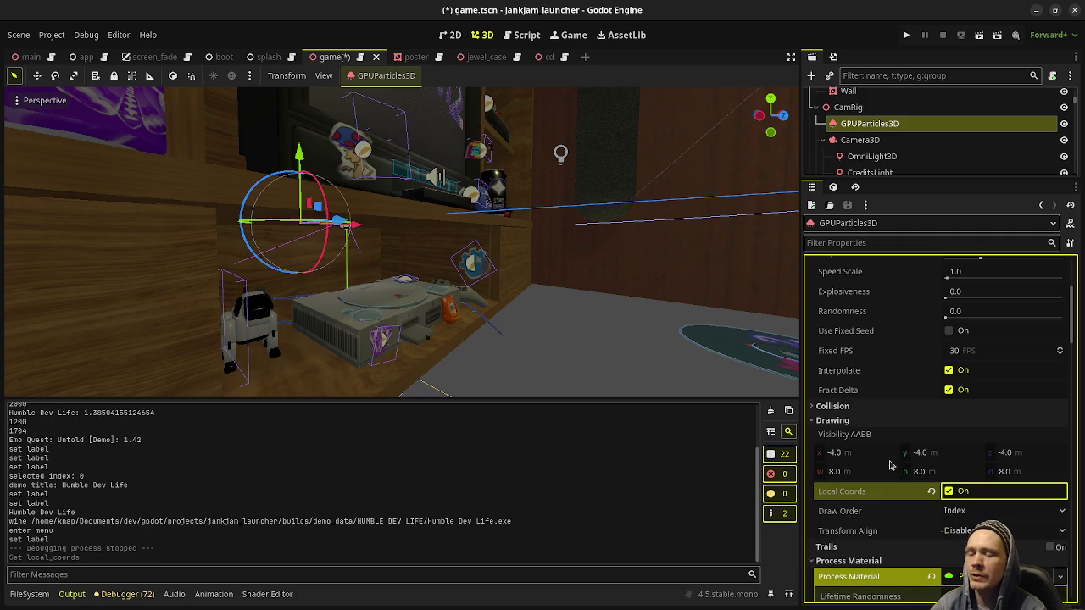
scroll(903, 479, down, 15)
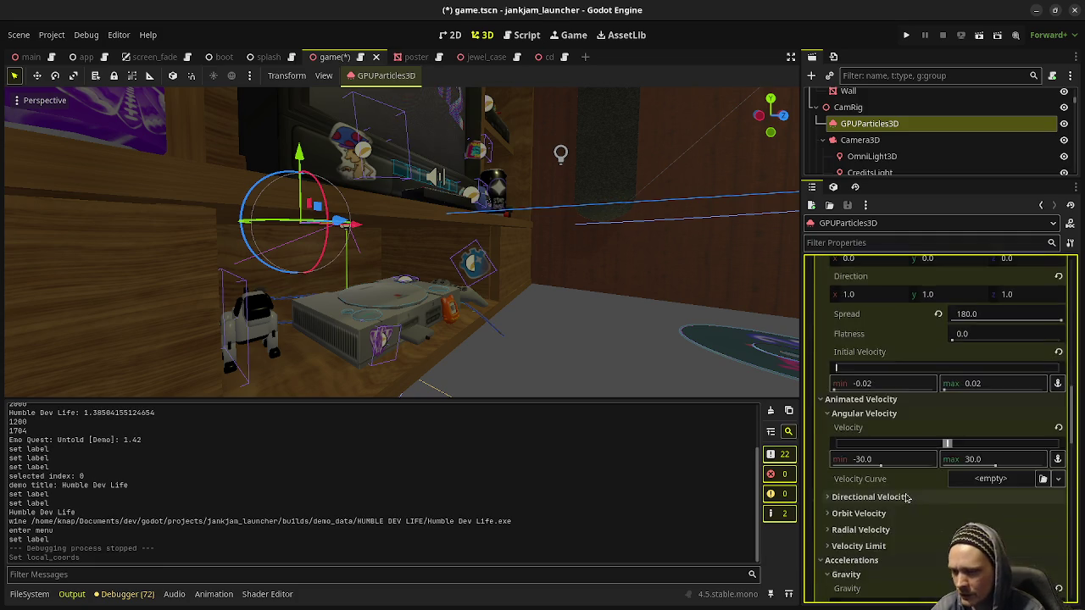
scroll(919, 487, down, 5)
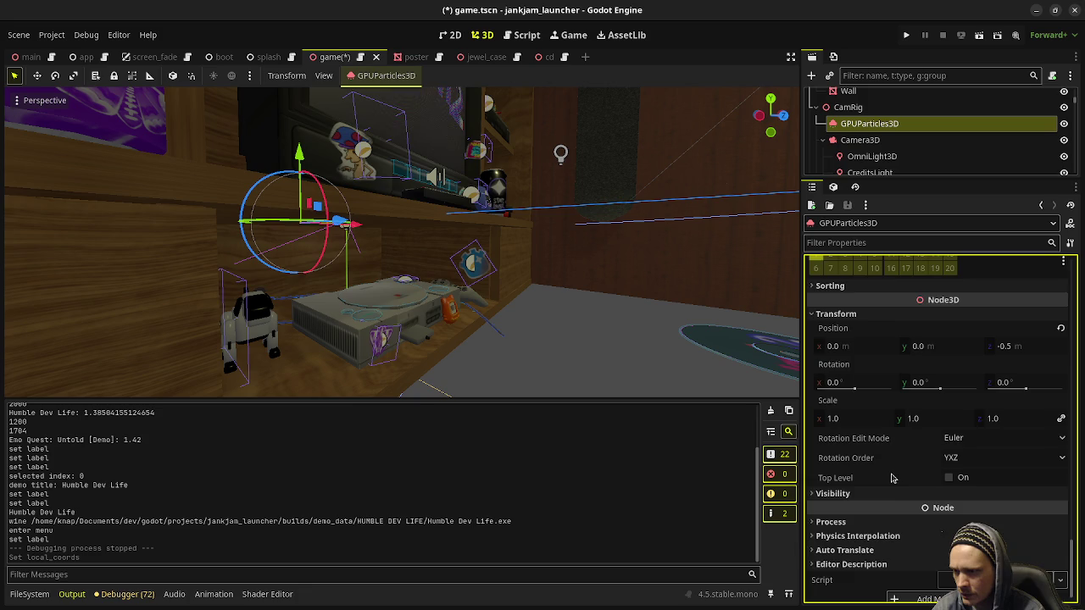
scroll(890, 479, up, 2)
scroll(924, 560, up, 15)
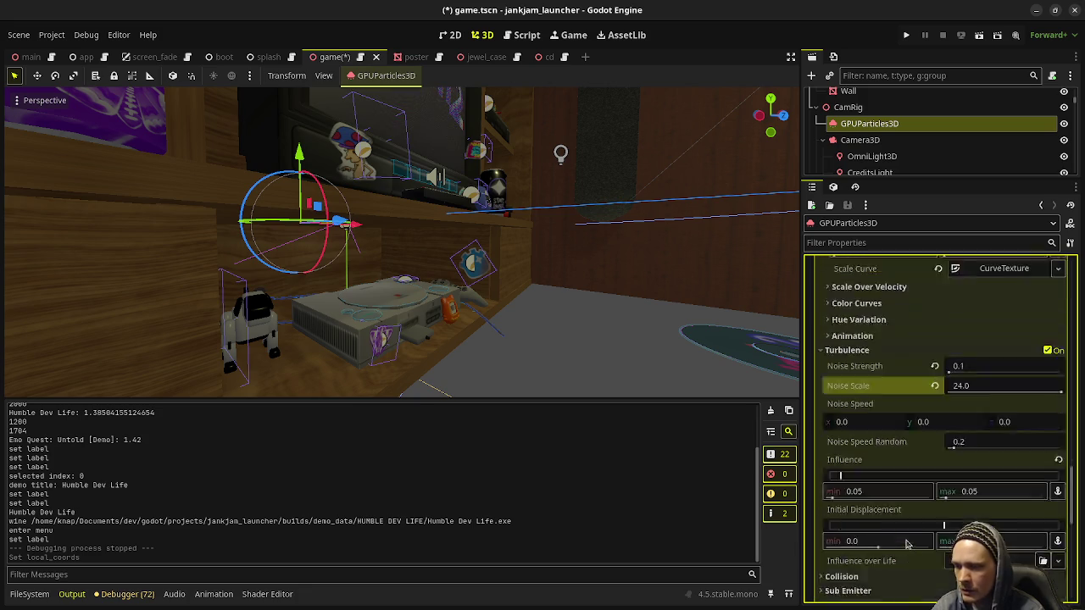
scroll(909, 541, up, 3)
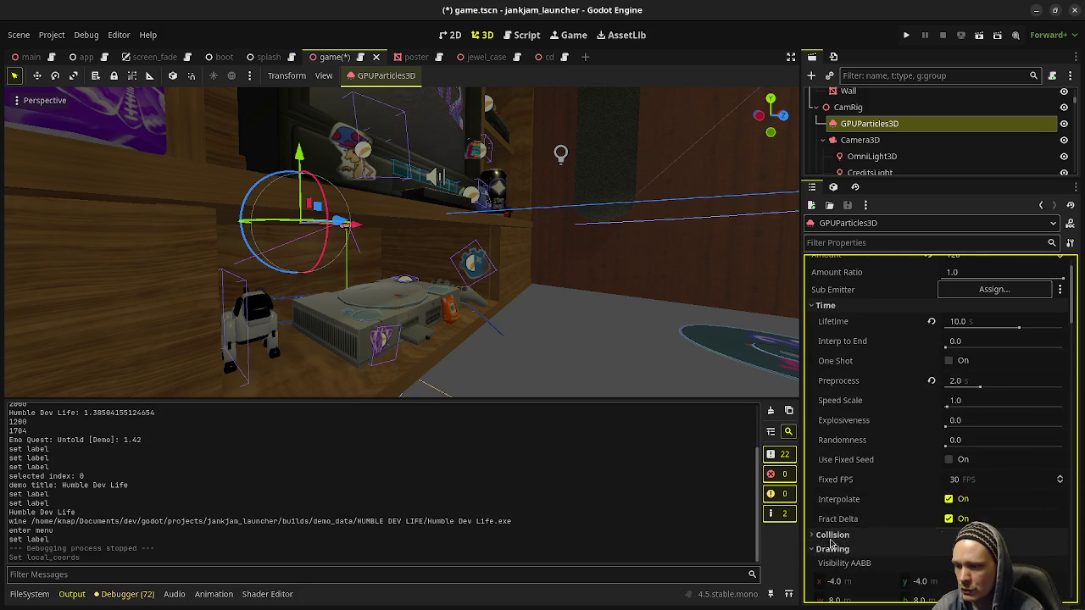
scroll(857, 474, down, 2)
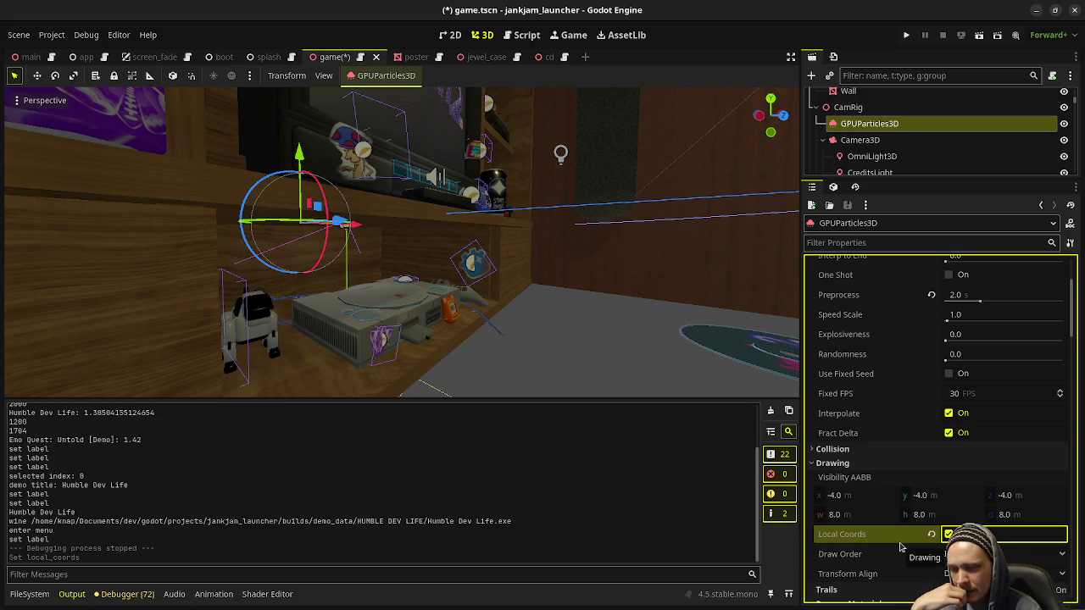
scroll(873, 534, up, 3)
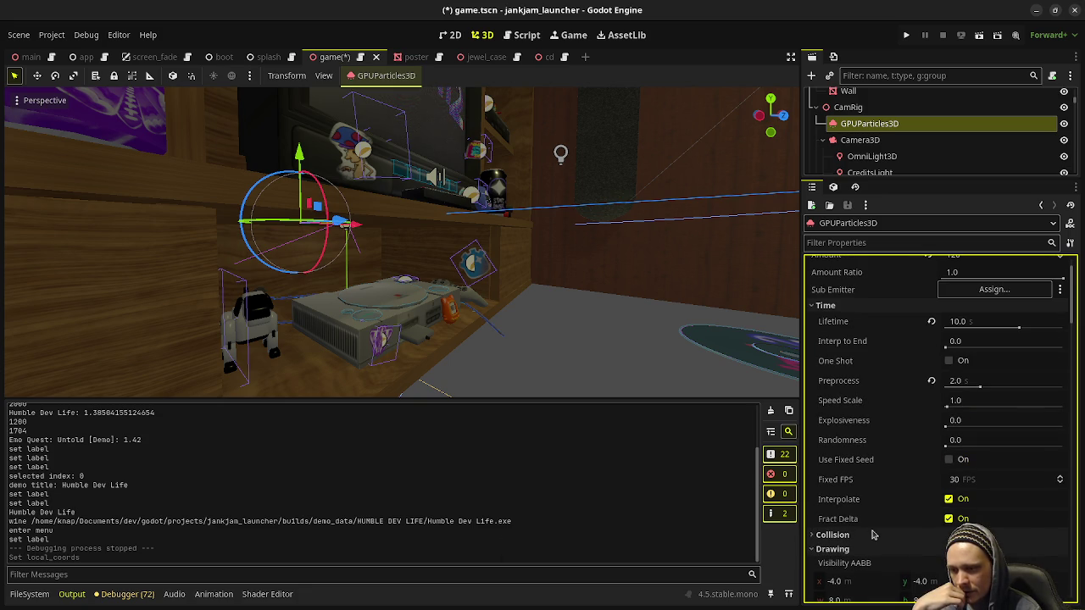
scroll(873, 534, up, 1)
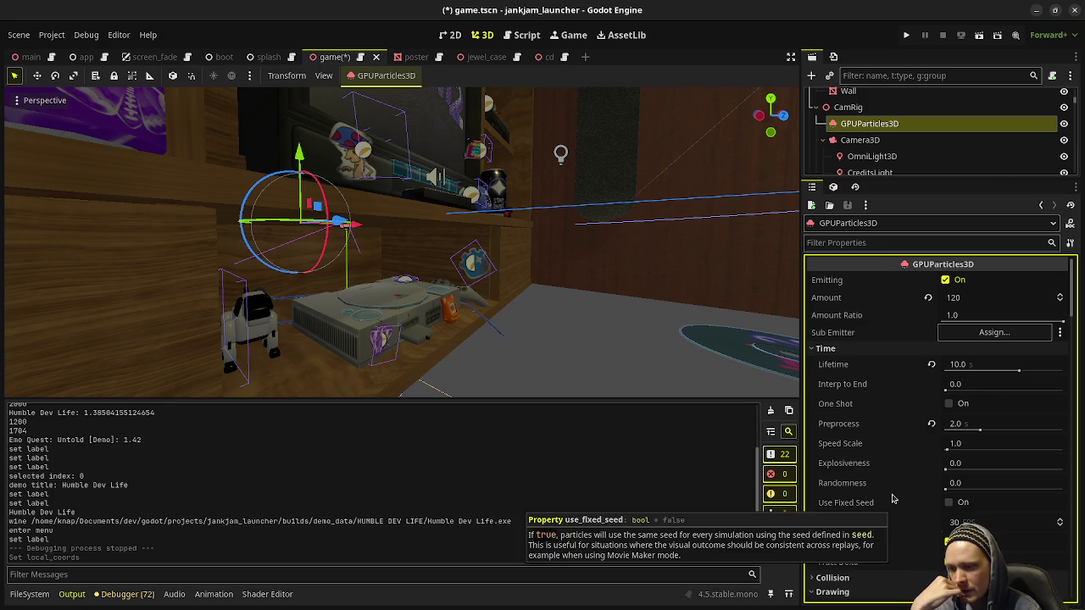
click(905, 36)
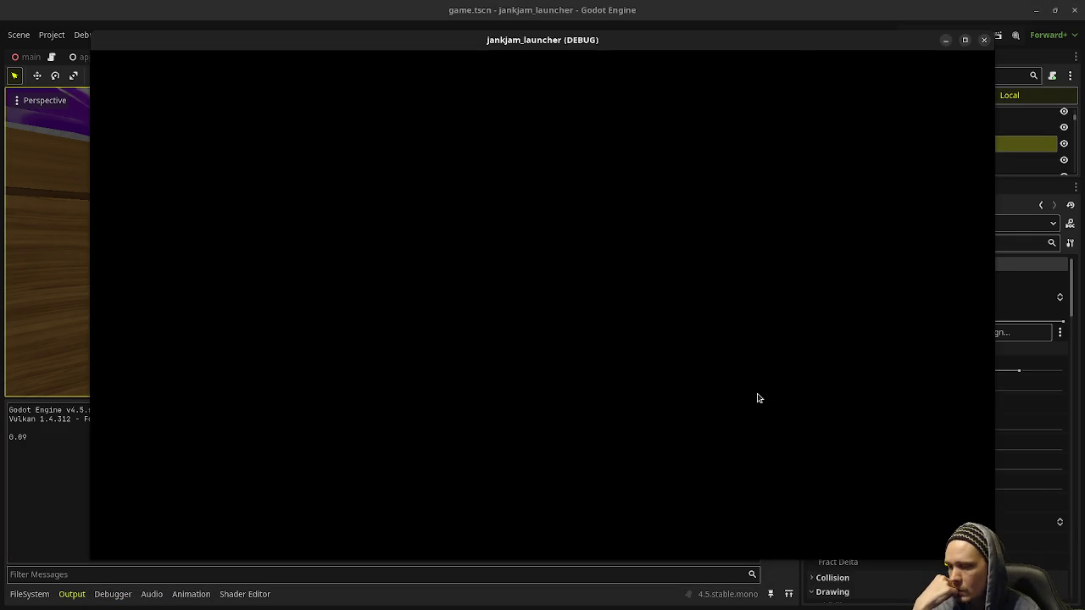
Step: Playtest the CD shelf and inspect a CD case, then stop the game and select the particle Amount field
mouse_move(770, 43)
mouse_down()
mouse_move(652, 48)
mouse_move(695, 55)
mouse_up()
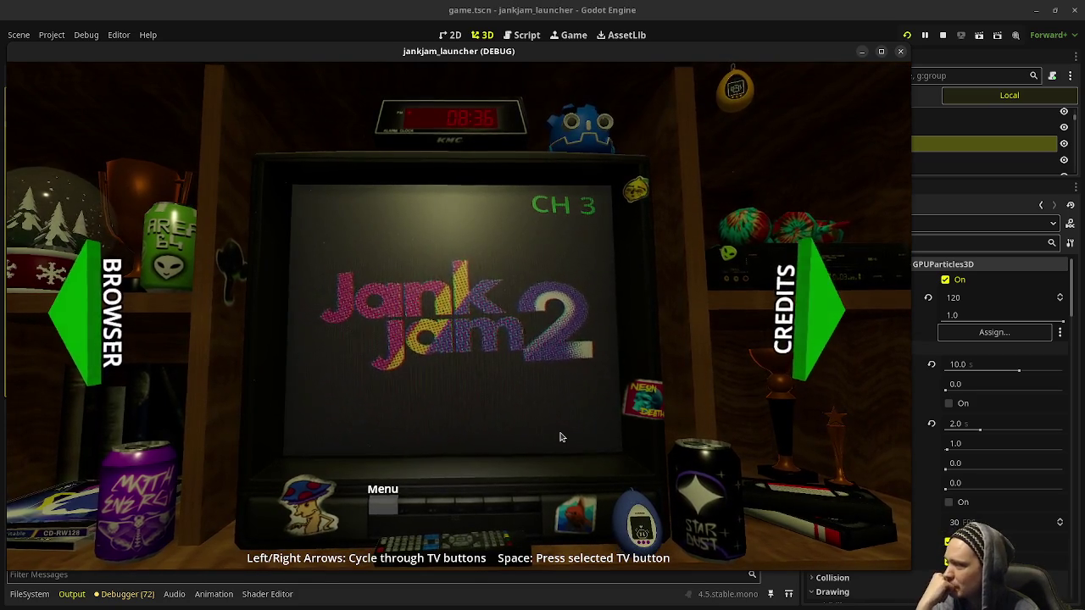
click(90, 359)
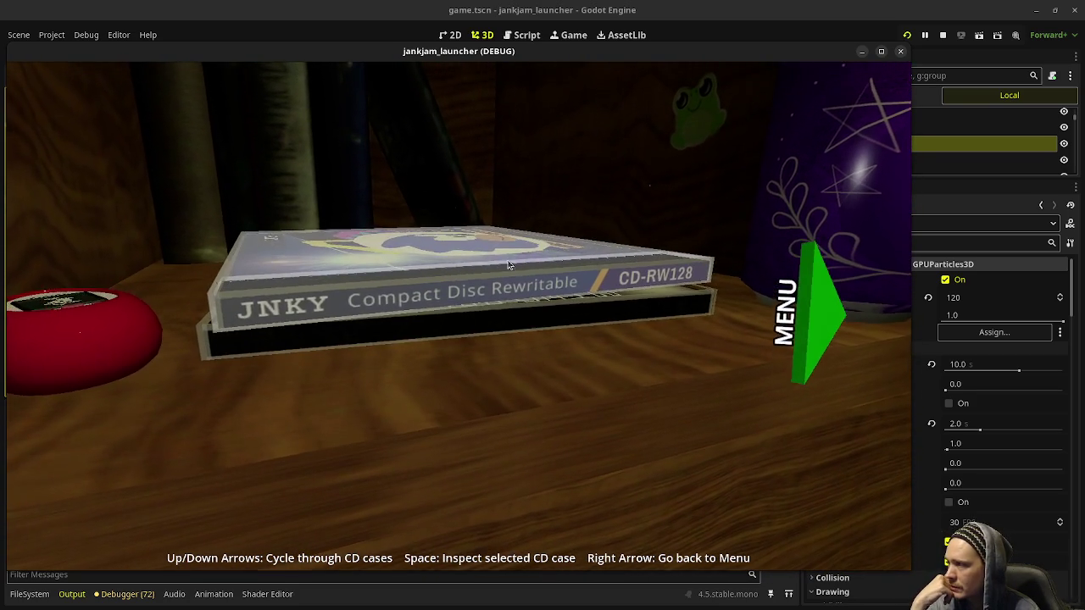
click(495, 283)
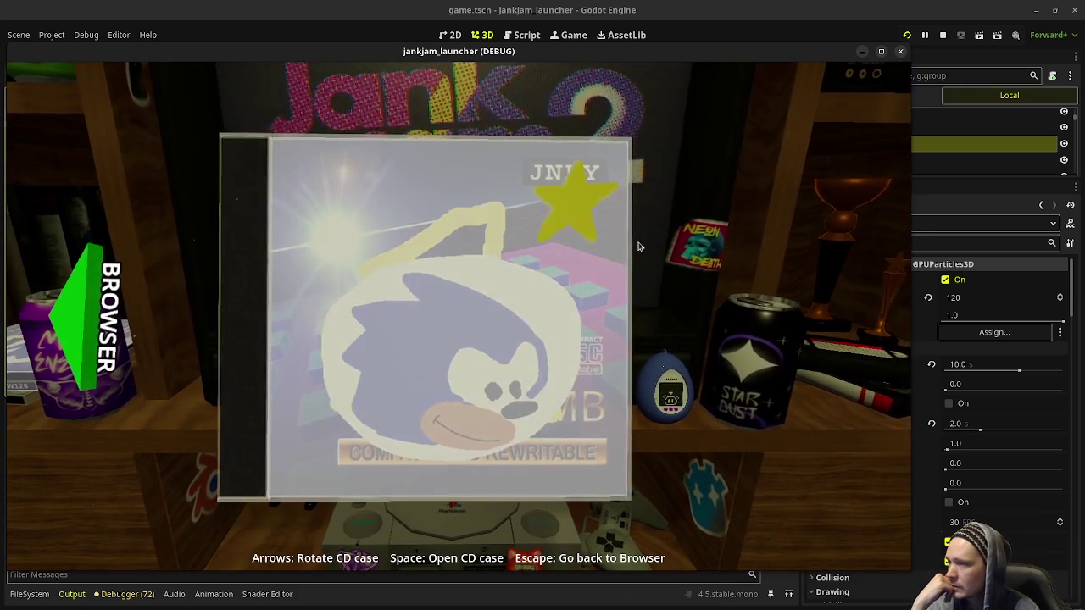
click(943, 36)
click(1002, 299)
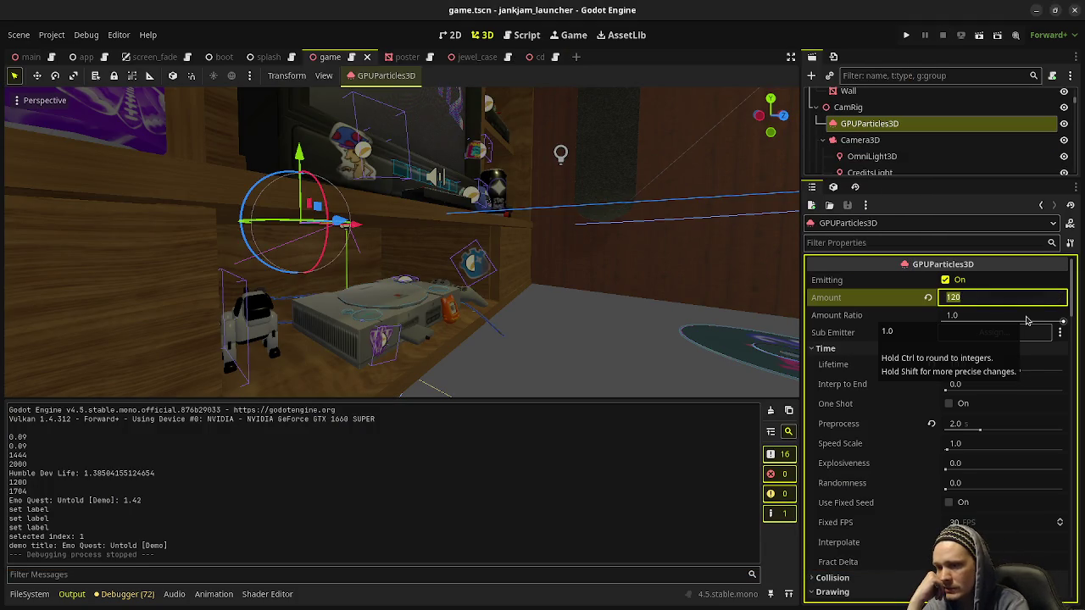
Step: Raise the dust particle Amount to 260 and run the project to see the result
text(260)
key(Return)
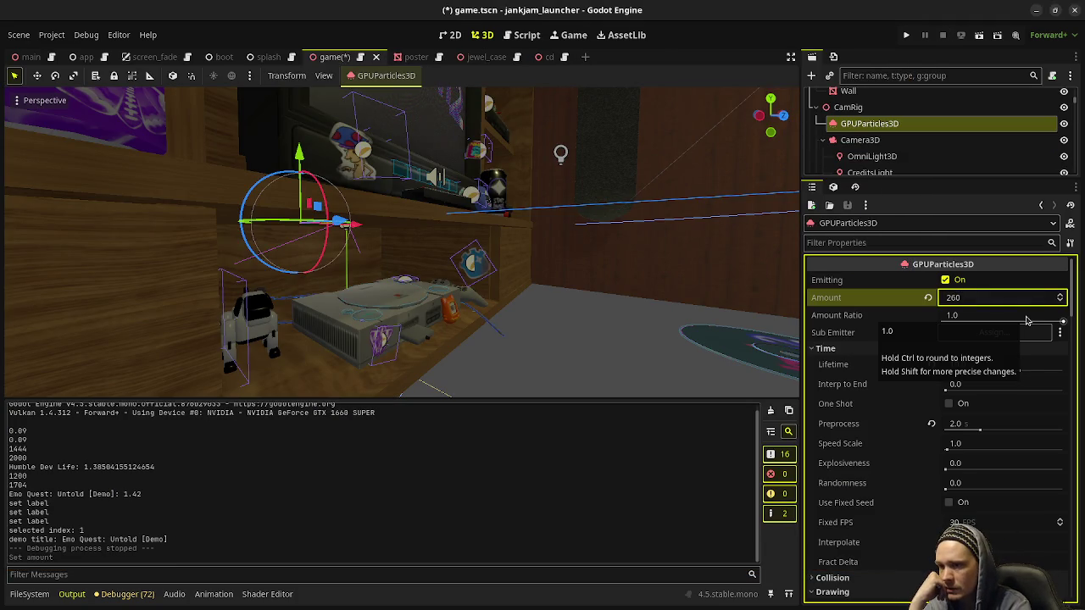
click(905, 35)
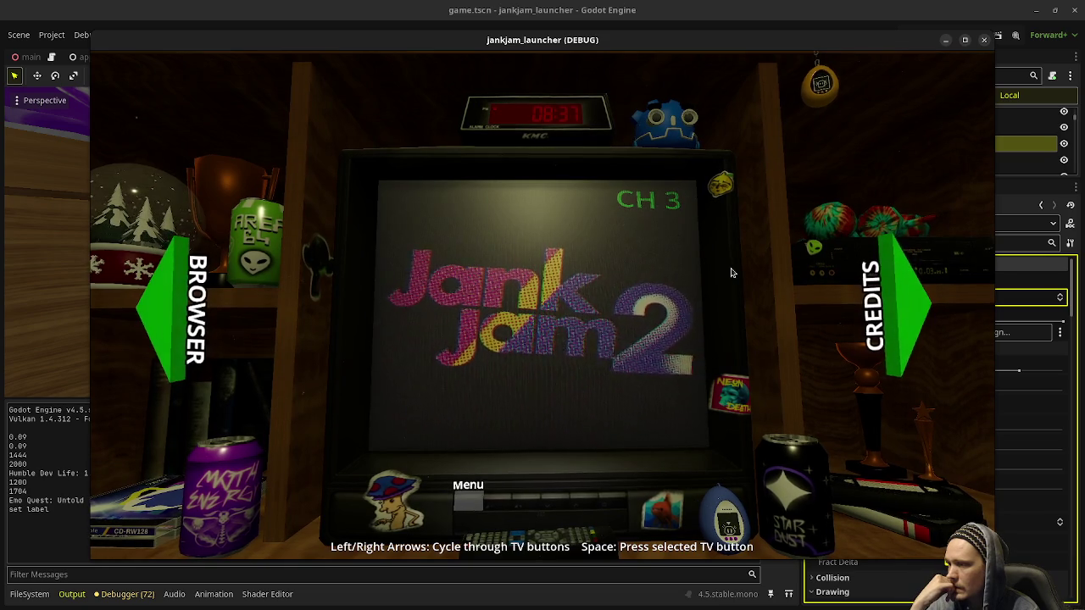
Step: View the running launcher maximized, then restore it to a smaller window over the editor
click(965, 40)
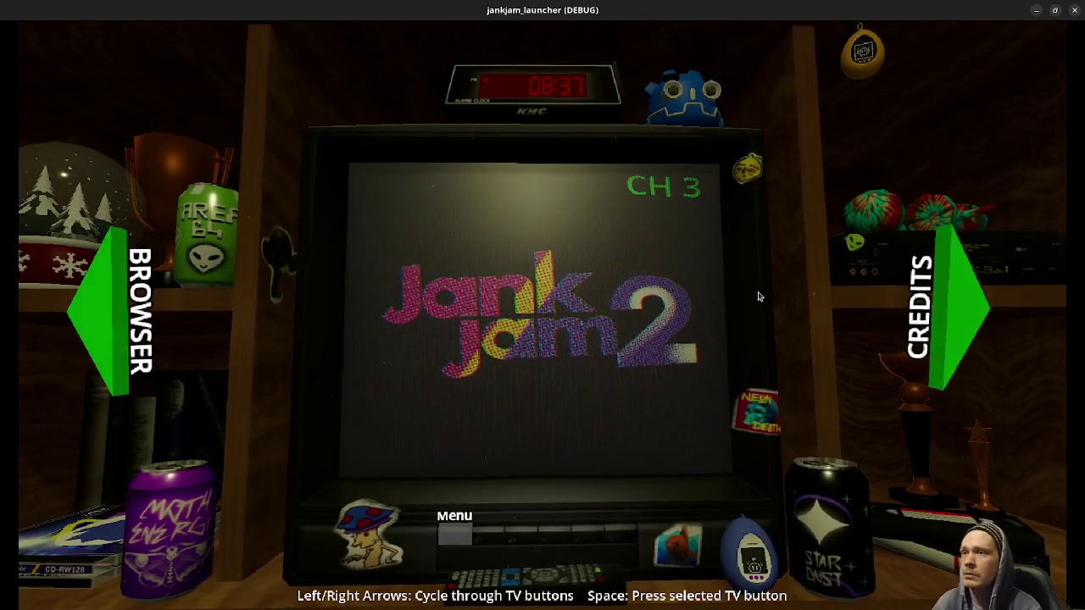
mouse_move(746, 14)
mouse_down()
mouse_move(514, 91)
mouse_move(519, 101)
mouse_up()
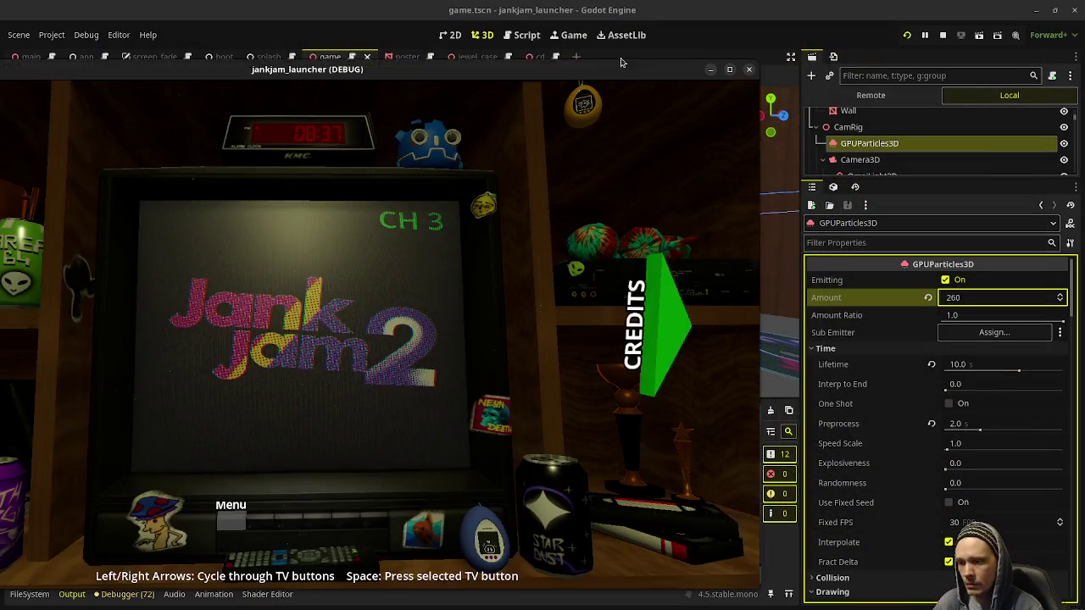
Step: Lower the dust particle Amount to 220 and relaunch the game
click(963, 299)
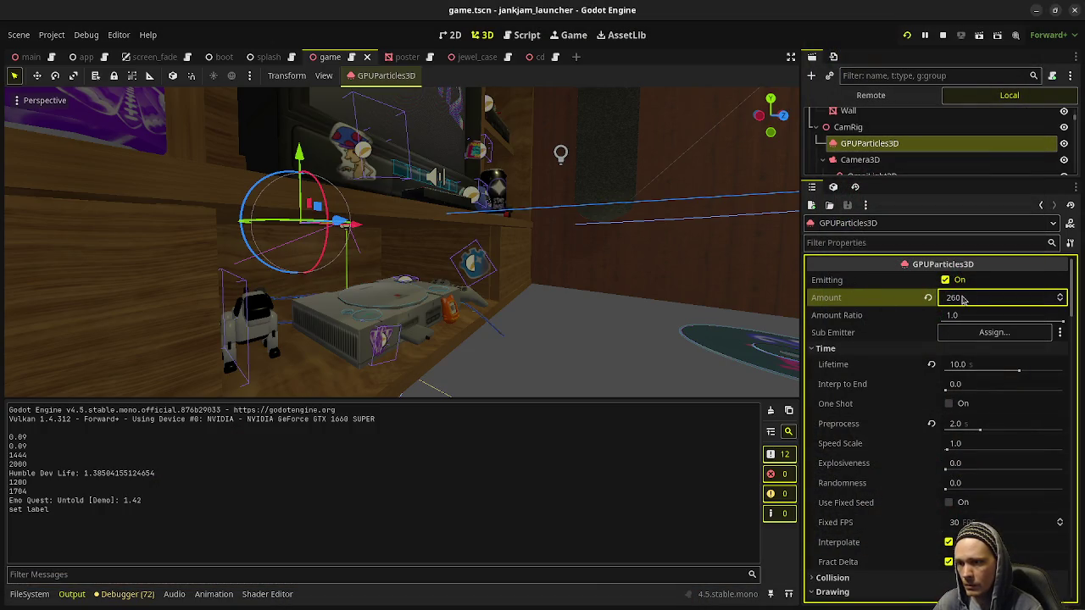
text(220)
key(Return)
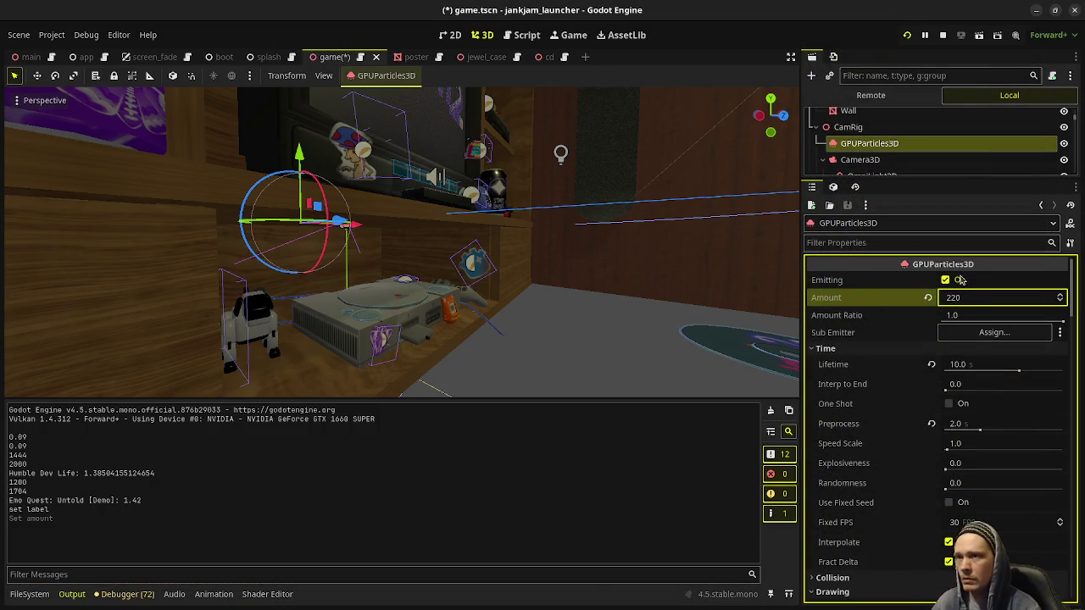
click(906, 38)
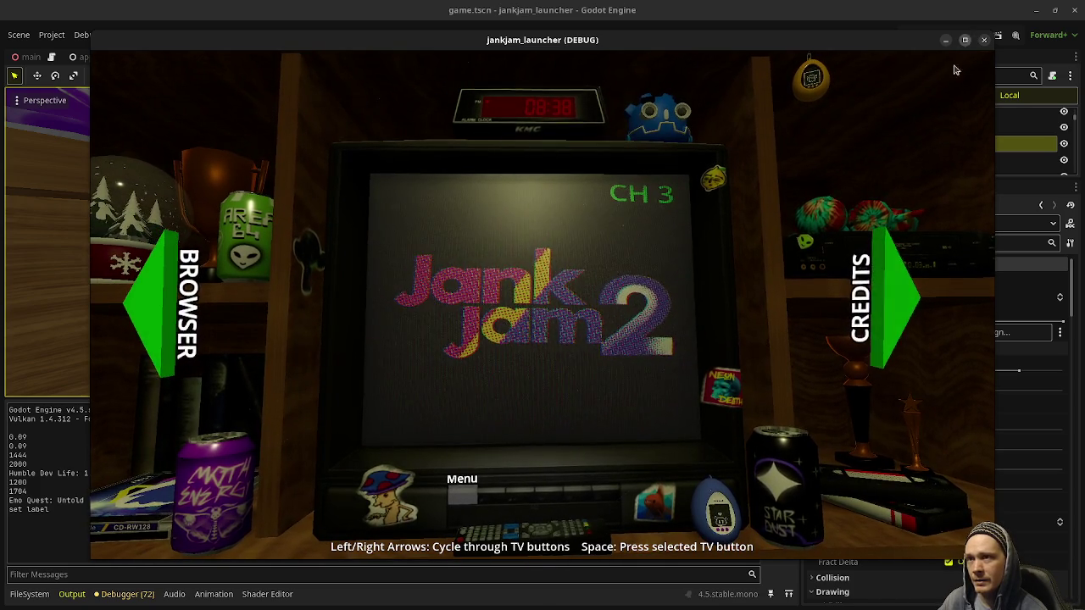
Step: Playtest full screen by pulling a CD case up from the shelf, then shrink the game window
click(965, 40)
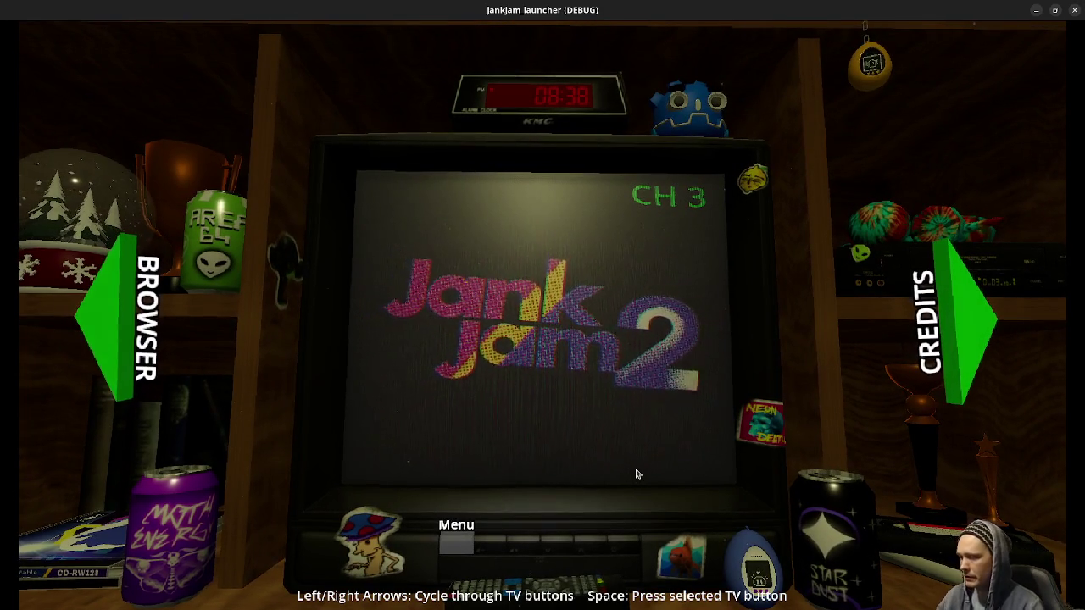
click(105, 401)
click(105, 401)
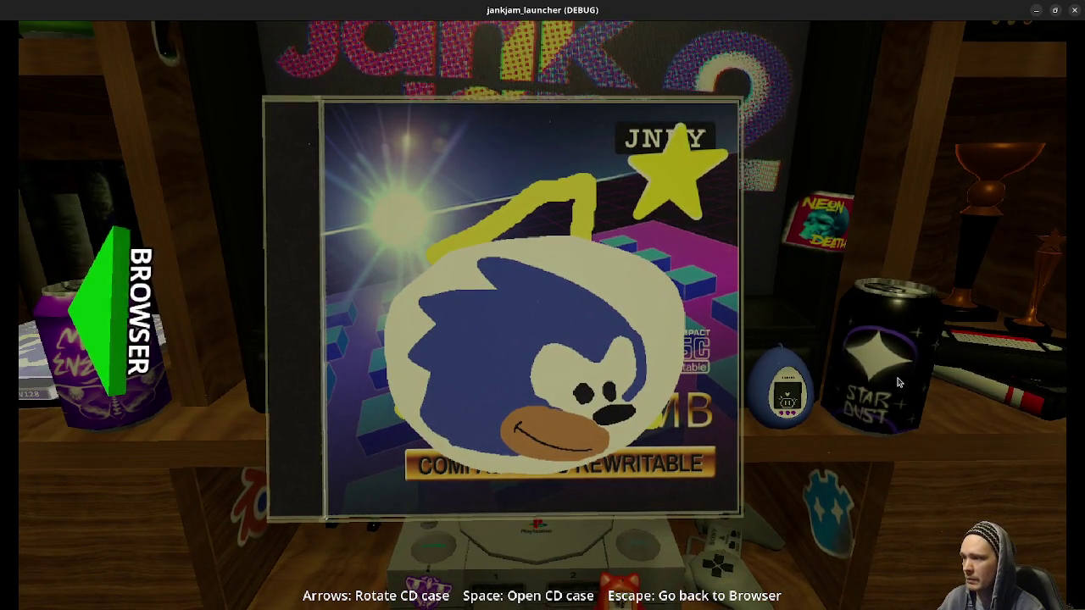
drag(566, 9, 566, 73)
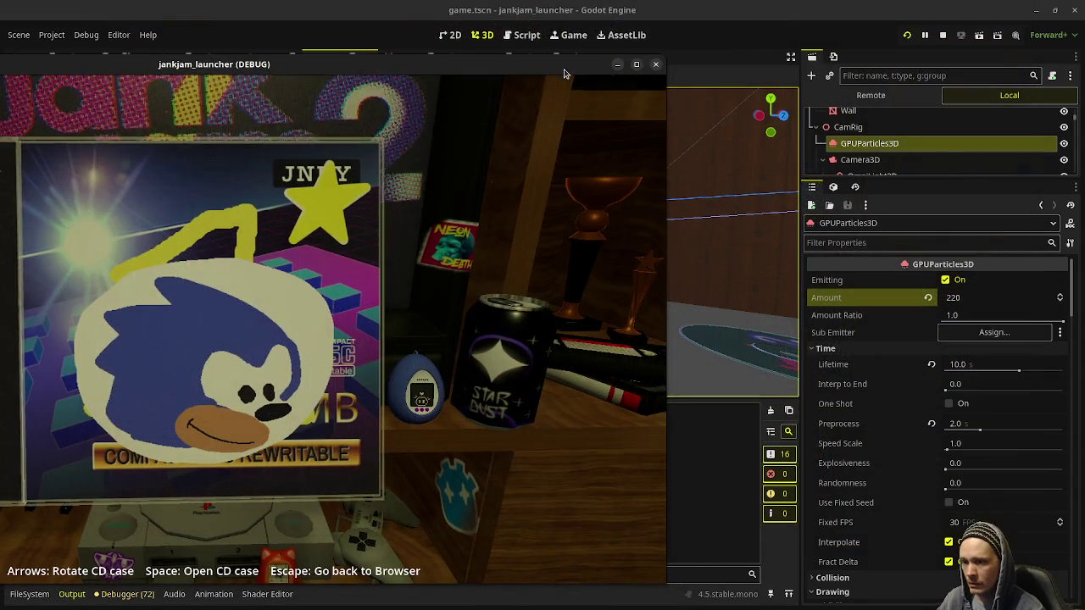
Step: Expand the particles' Geometry section and Material Override to reach its Transparency settings
scroll(923, 407, down, 15)
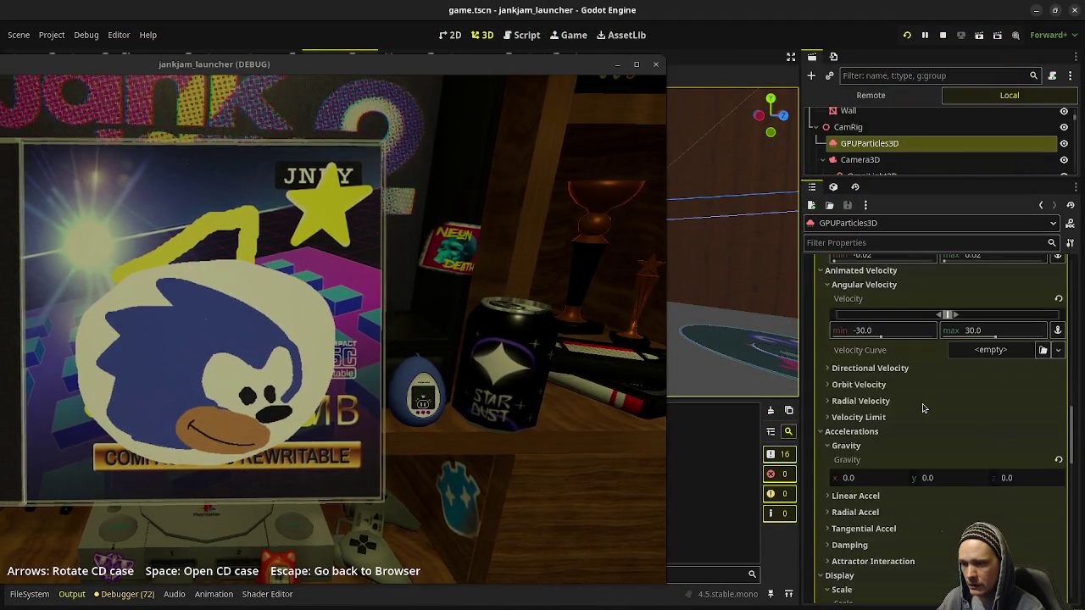
scroll(923, 408, down, 20)
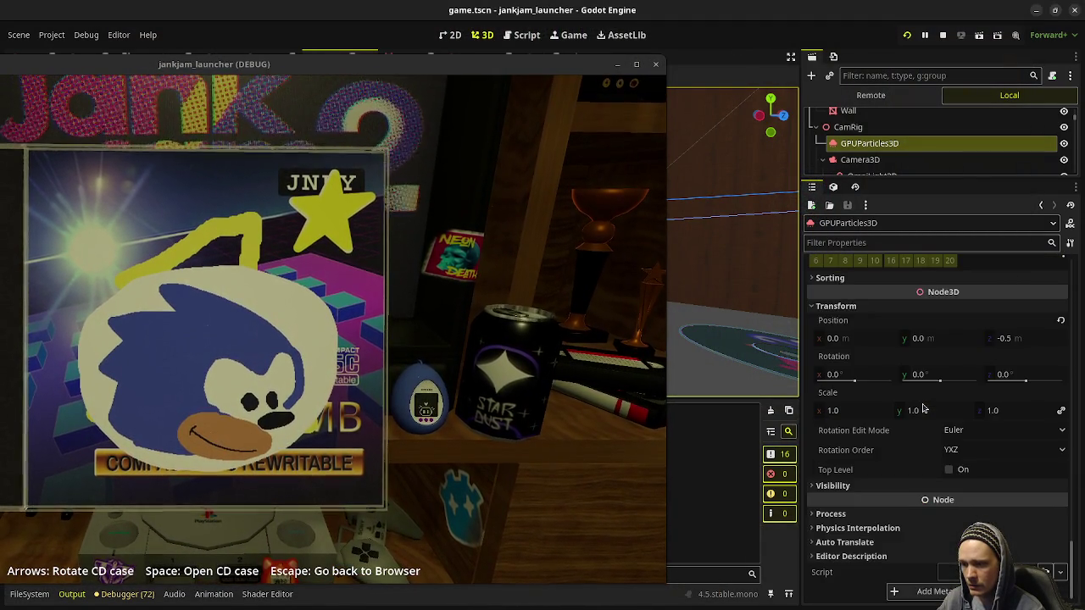
scroll(924, 407, up, 10)
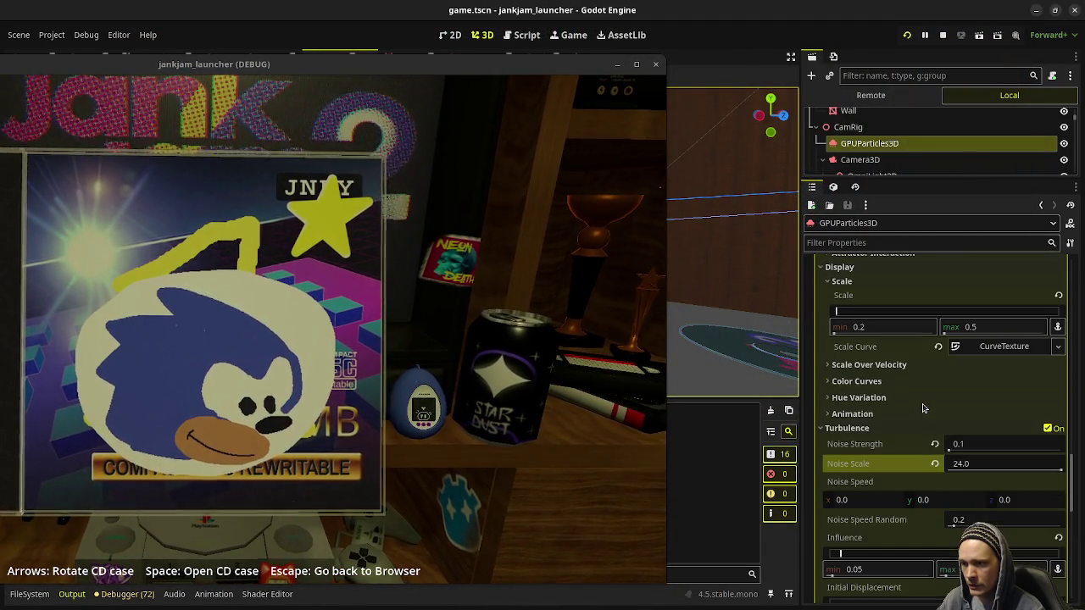
scroll(923, 408, down, 6)
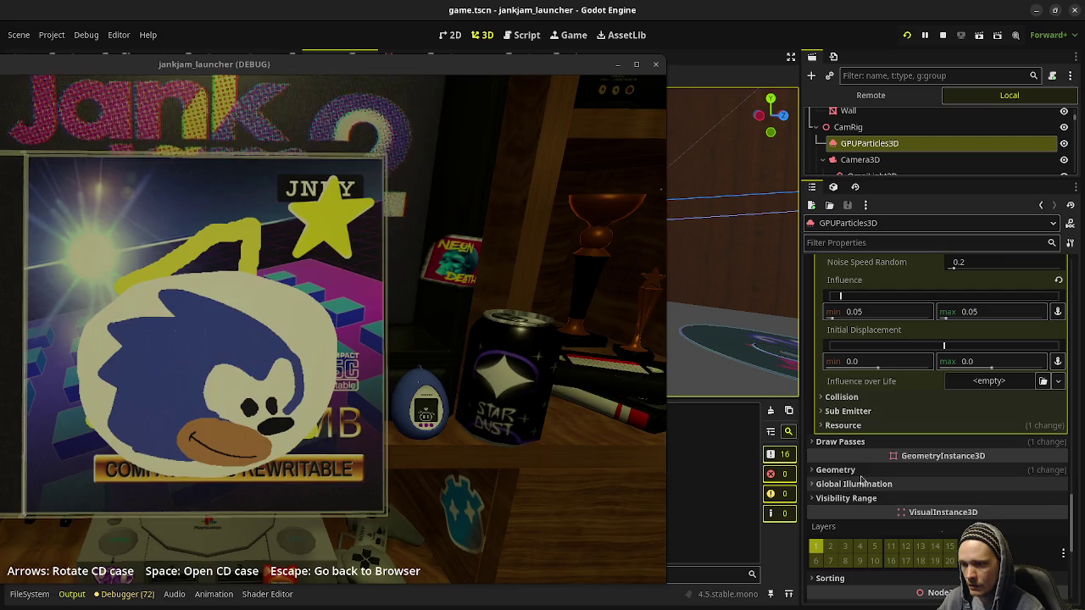
click(863, 472)
click(884, 497)
scroll(886, 499, down, 3)
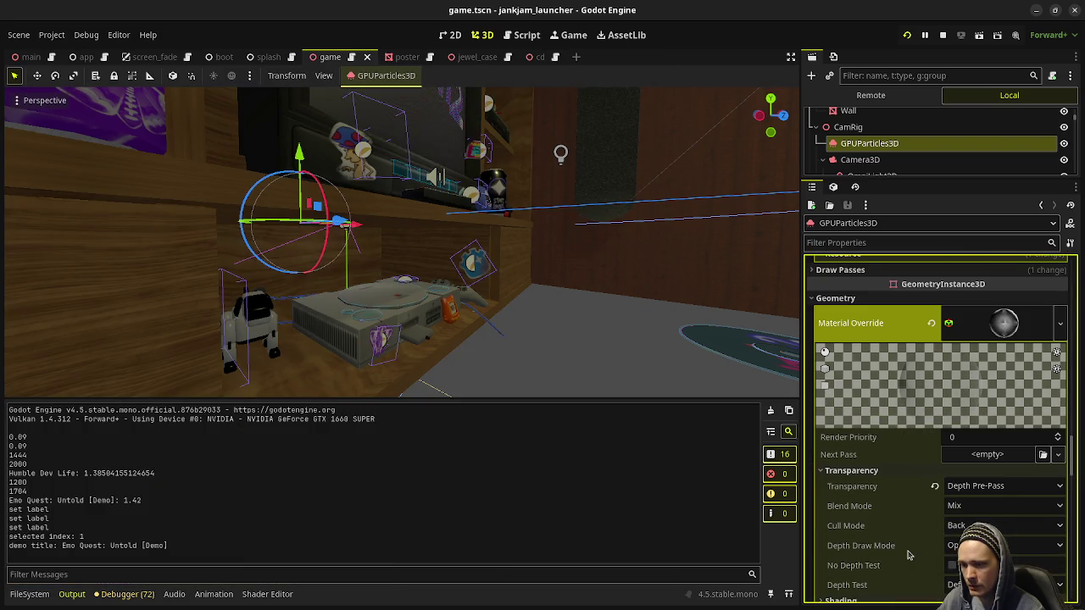
Step: Set the dust material's Depth Draw Mode to Always, then stop the game and save game.tscn
click(1005, 545)
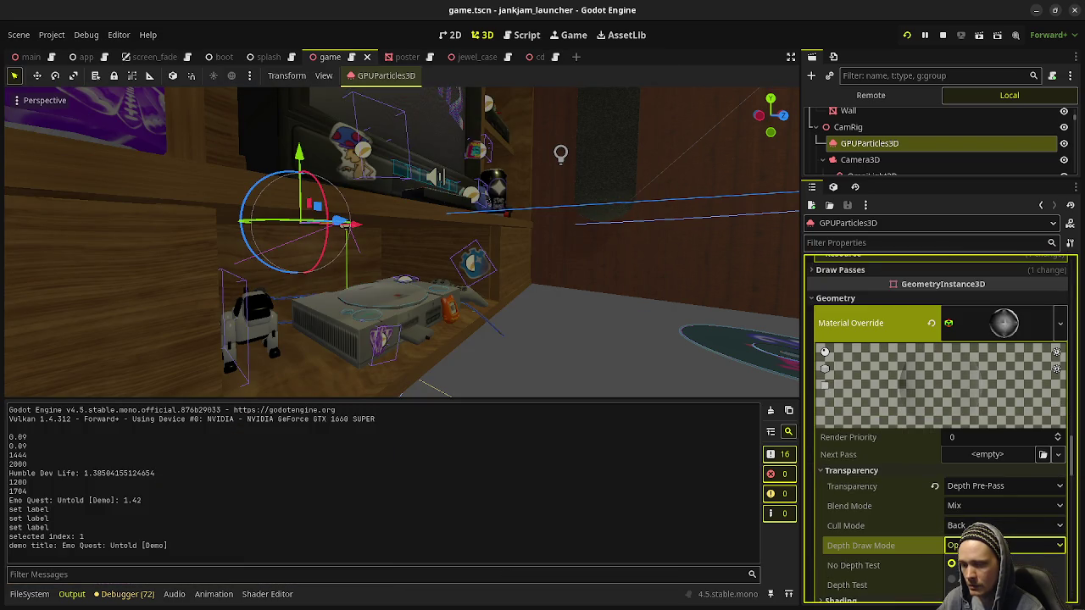
click(901, 551)
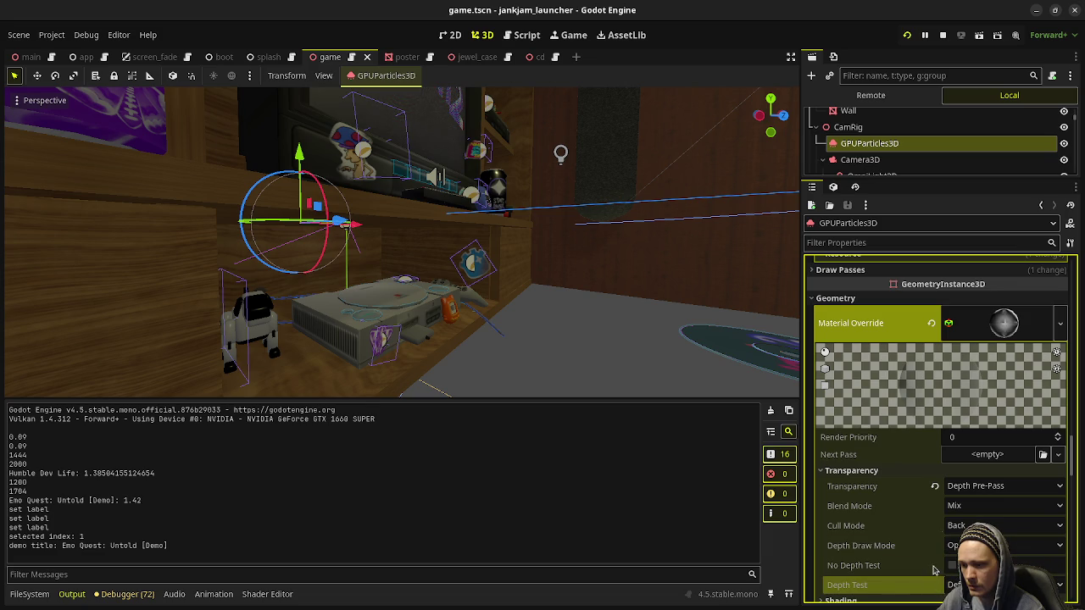
click(951, 546)
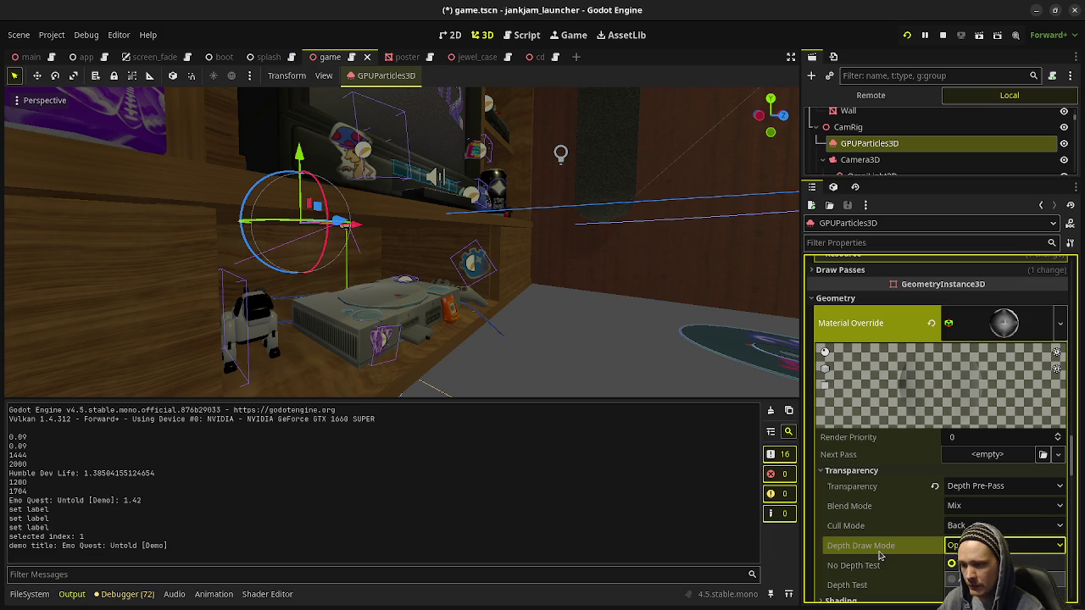
key(Down)
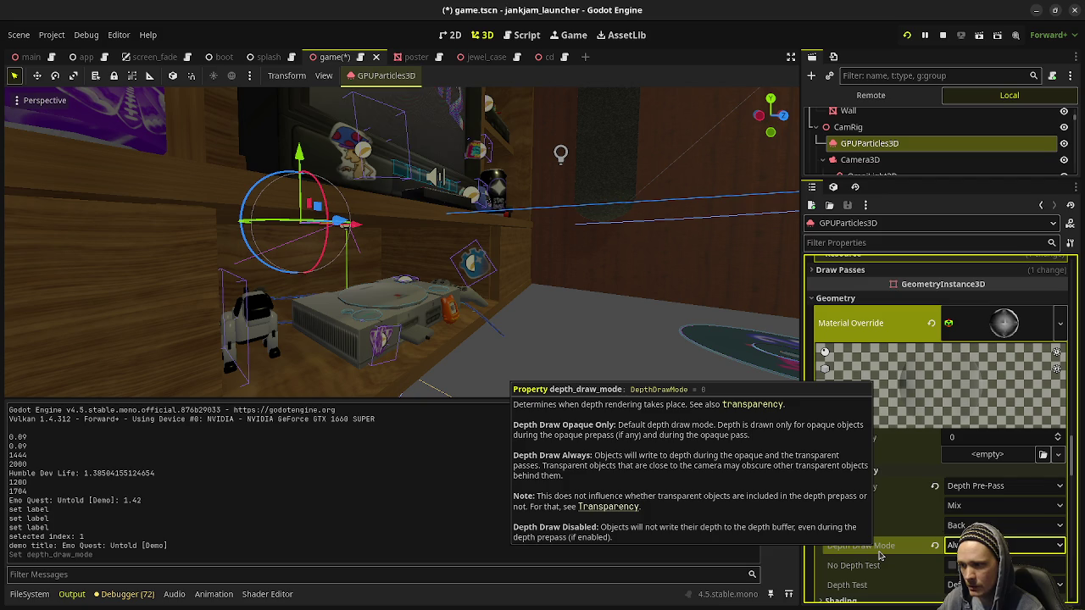
key(alt+Tab)
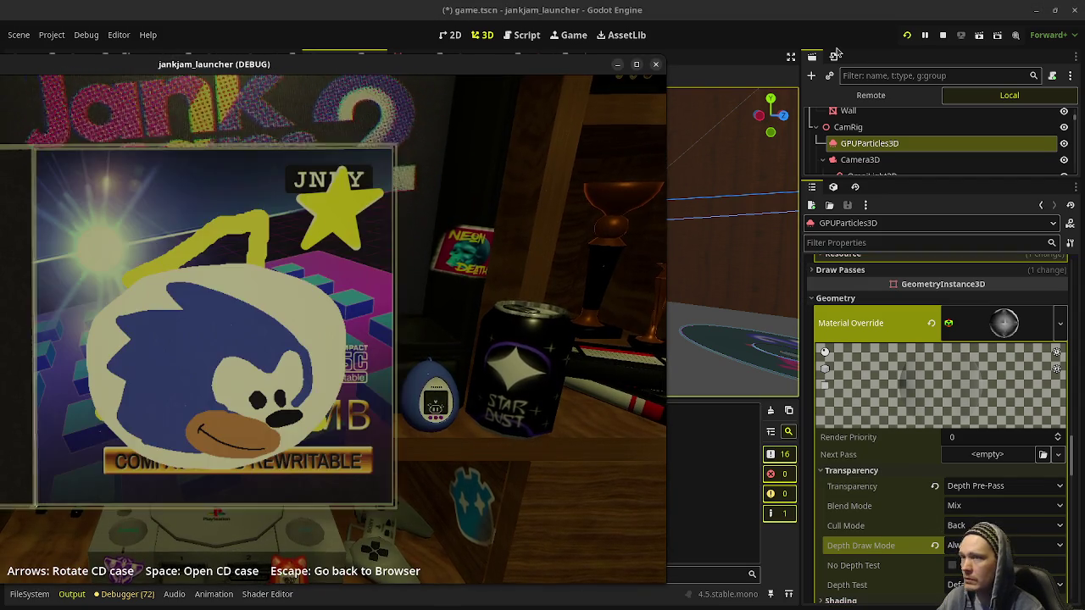
click(906, 35)
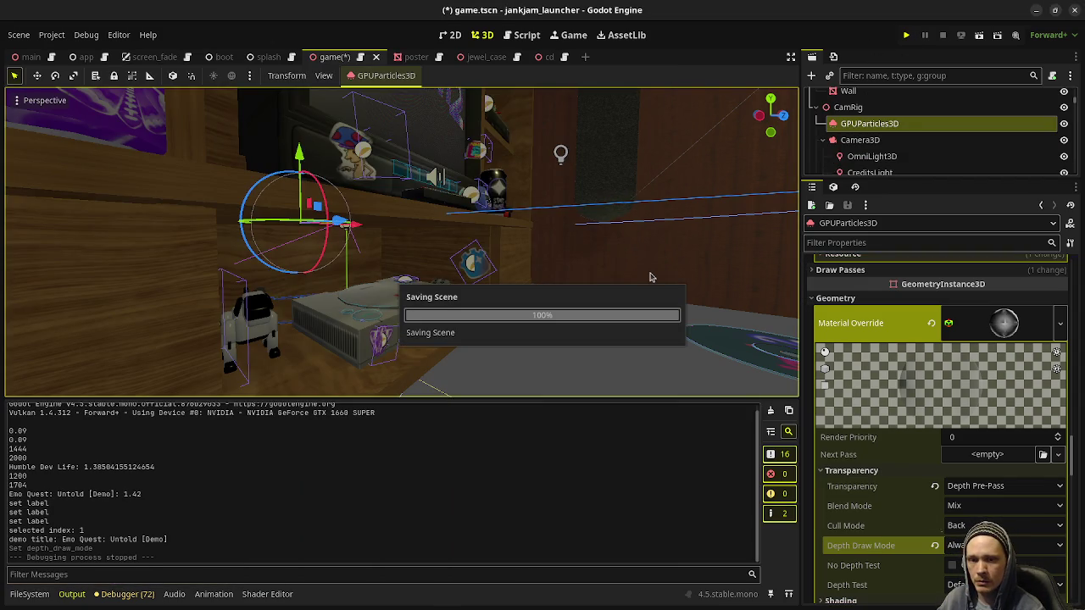
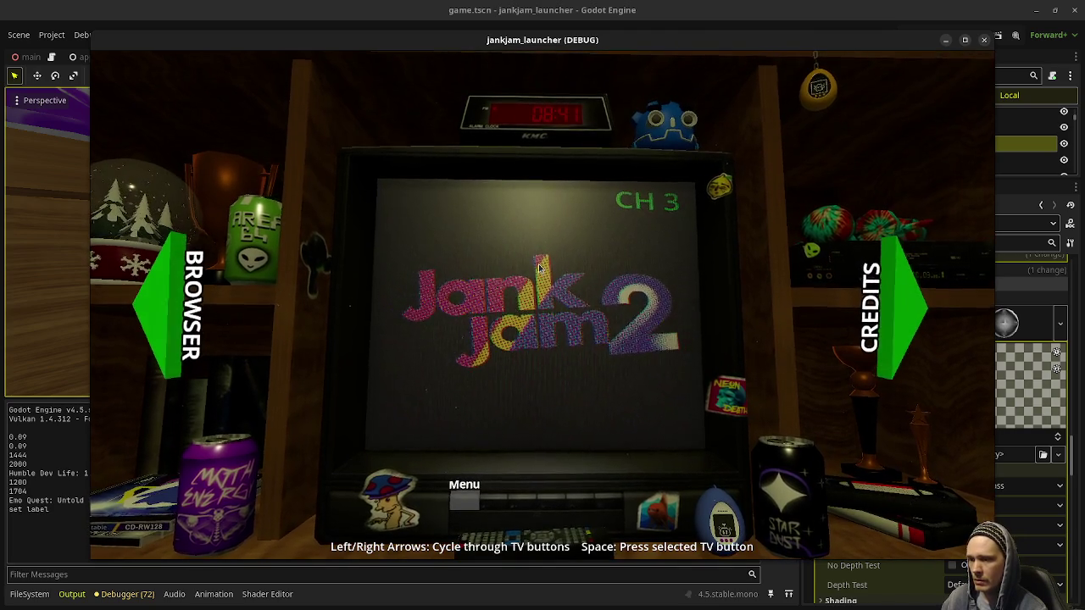
Step: Raise the dust particles' Display > Scale maximum from 0.5 to 0.75
click(966, 41)
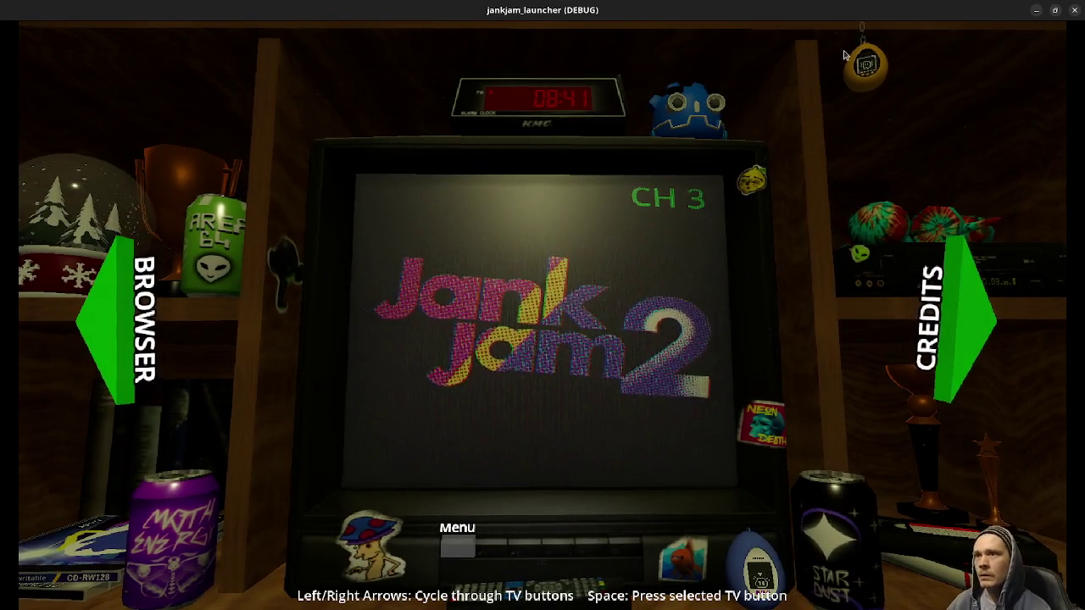
drag(850, 10, 634, 53)
scroll(930, 469, up, 5)
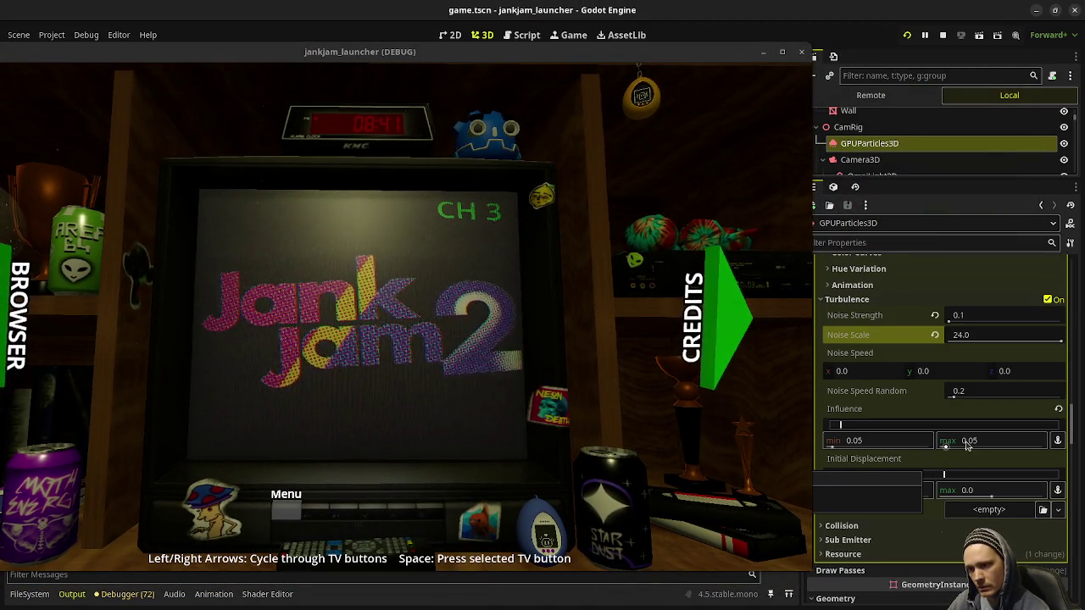
scroll(953, 441, up, 5)
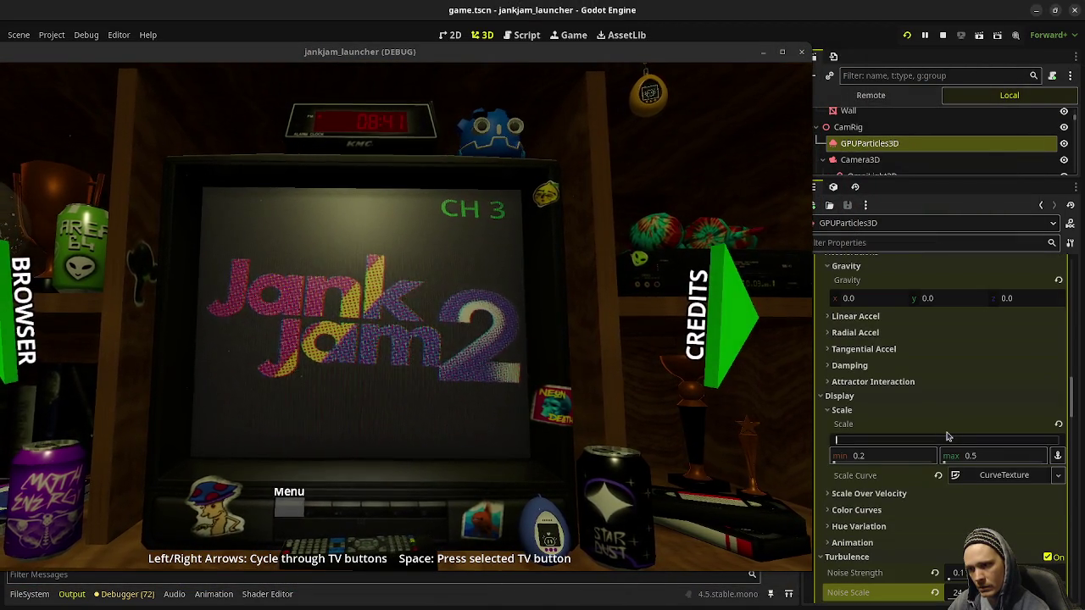
click(987, 455)
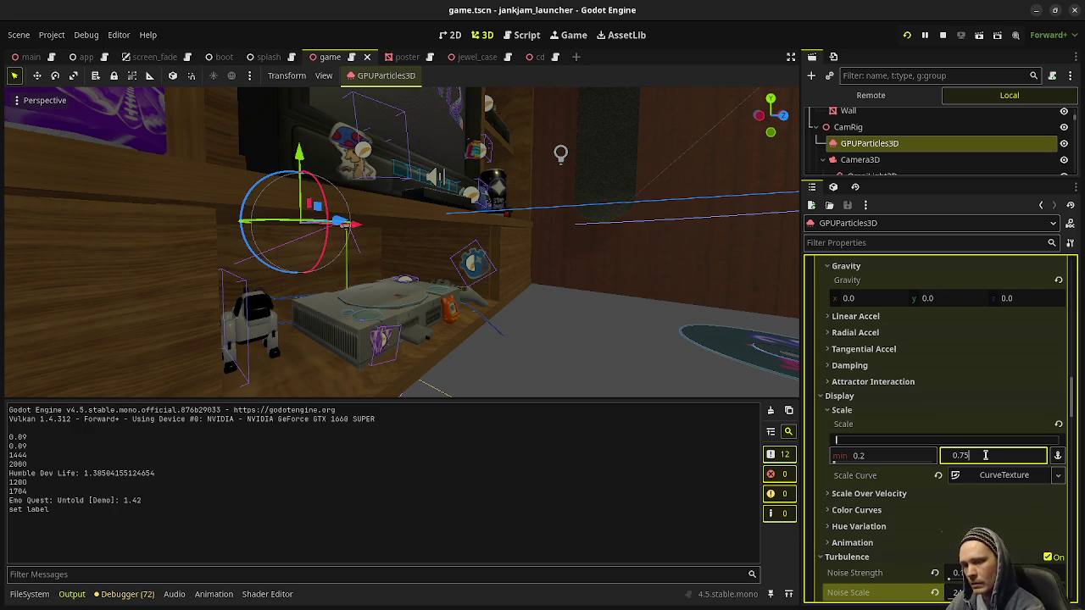
key(Return)
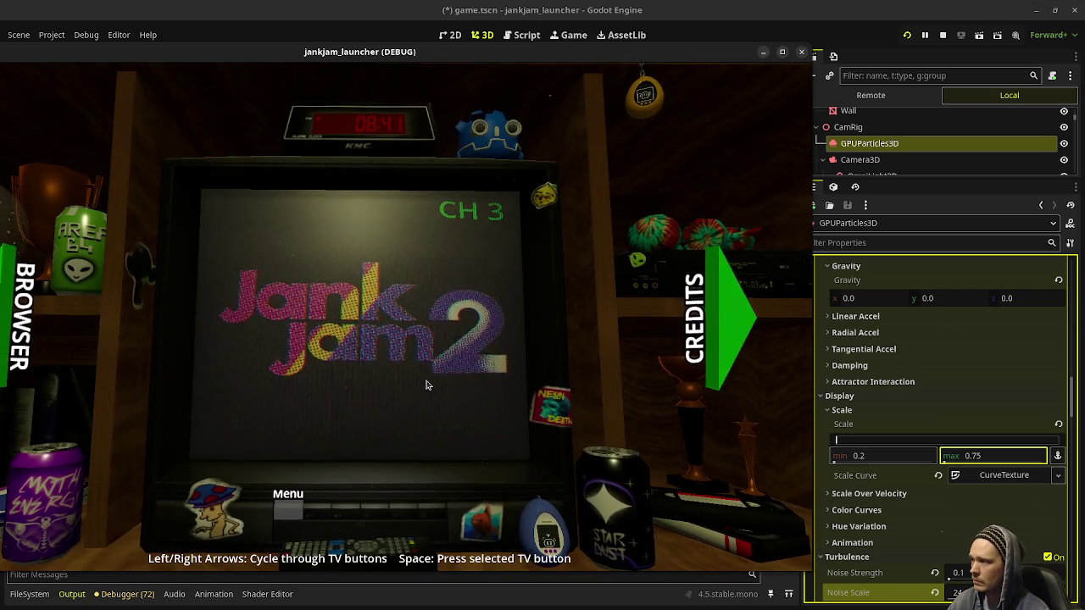
Step: Maximize the running launcher and bring a CD case up to view the larger dust
drag(586, 49, 642, 5)
double_click(642, 5)
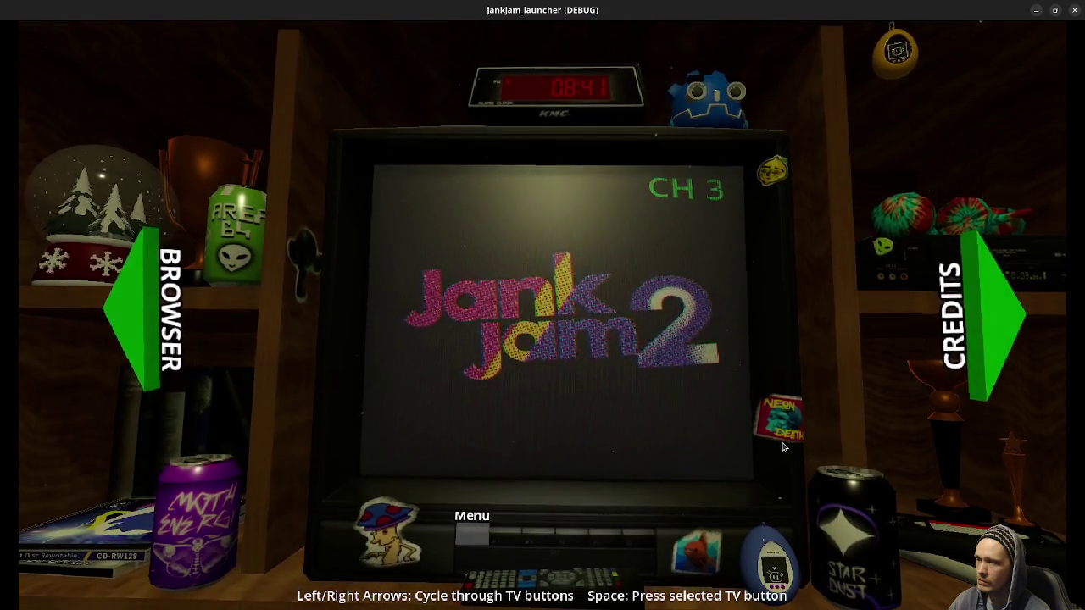
key(Left)
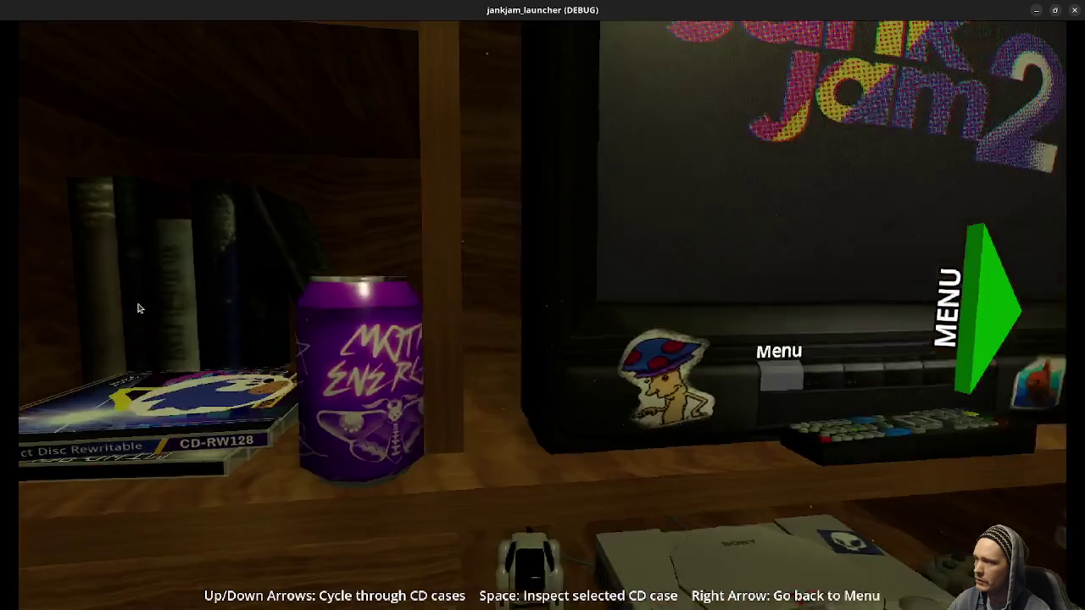
key(space)
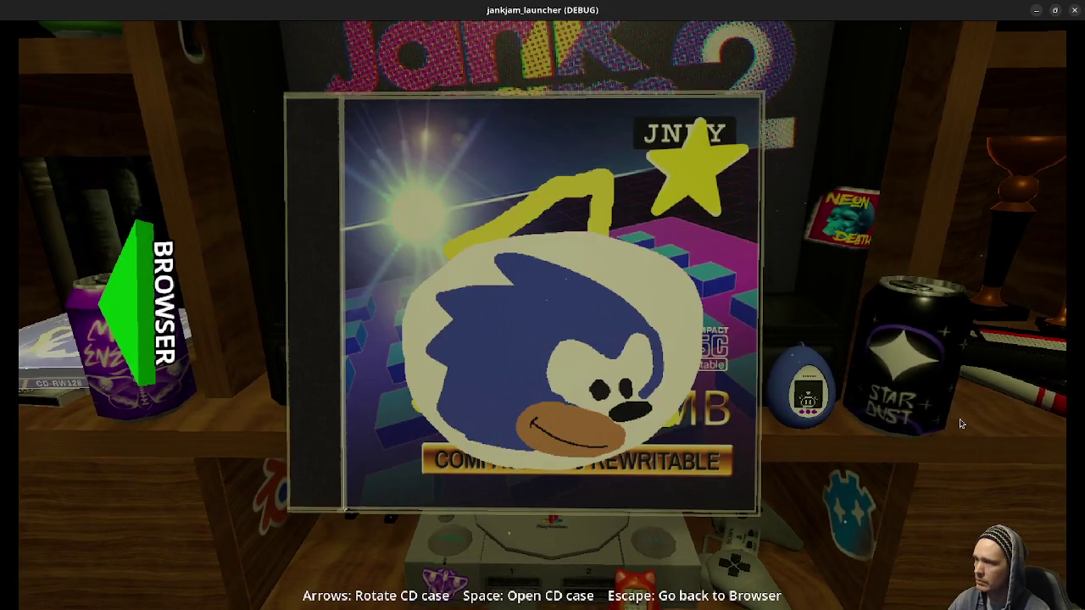
key(alt+Tab)
scroll(963, 490, down, 10)
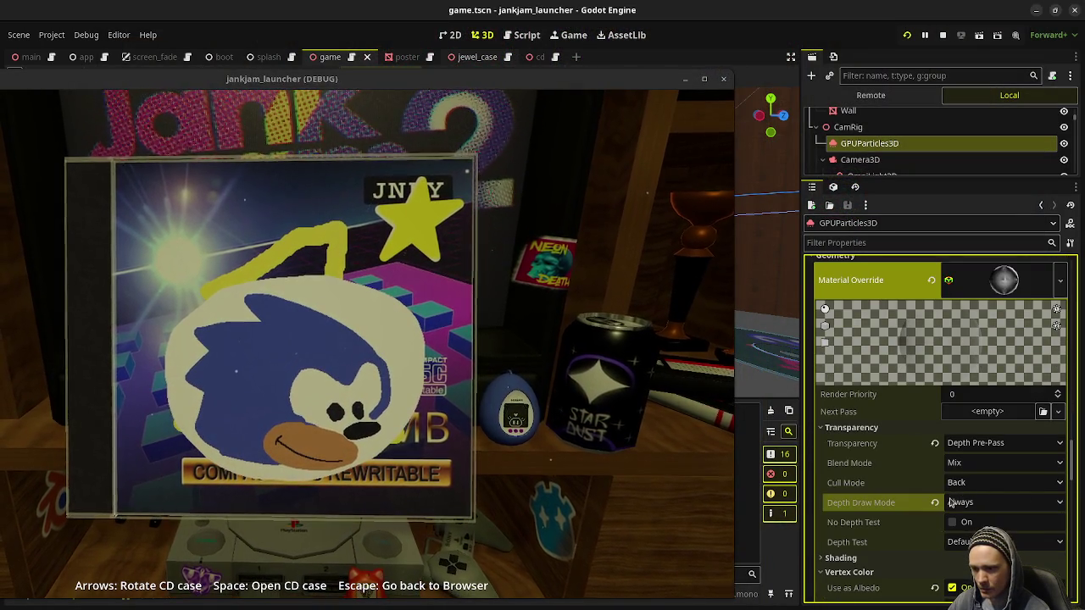
Step: Reset depth drawing to Opaque Only, give the dust Alpha Scissor transparency, and reload the launcher
click(935, 503)
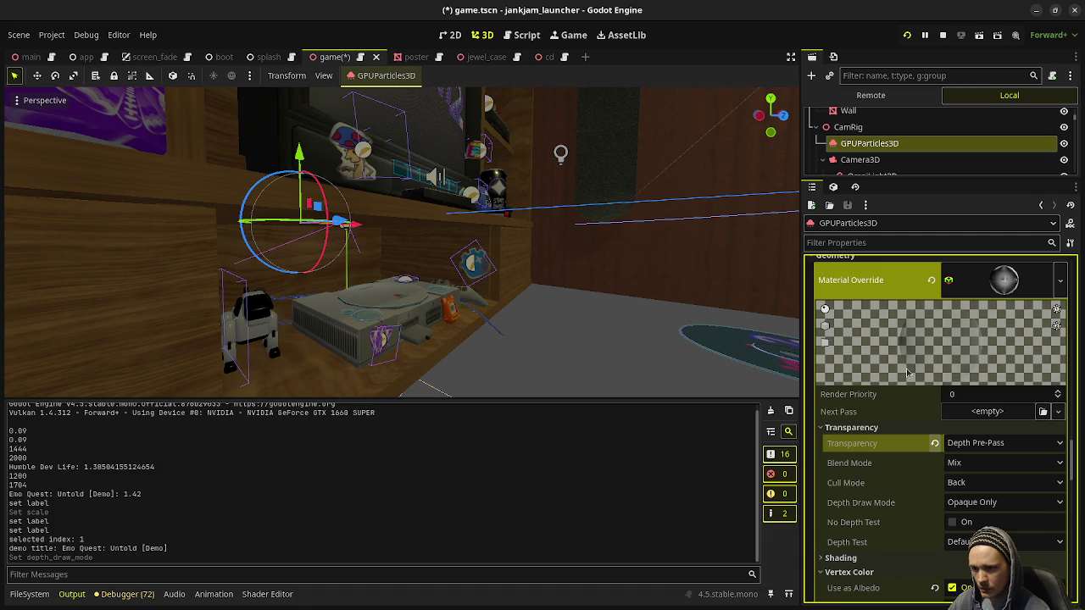
click(935, 443)
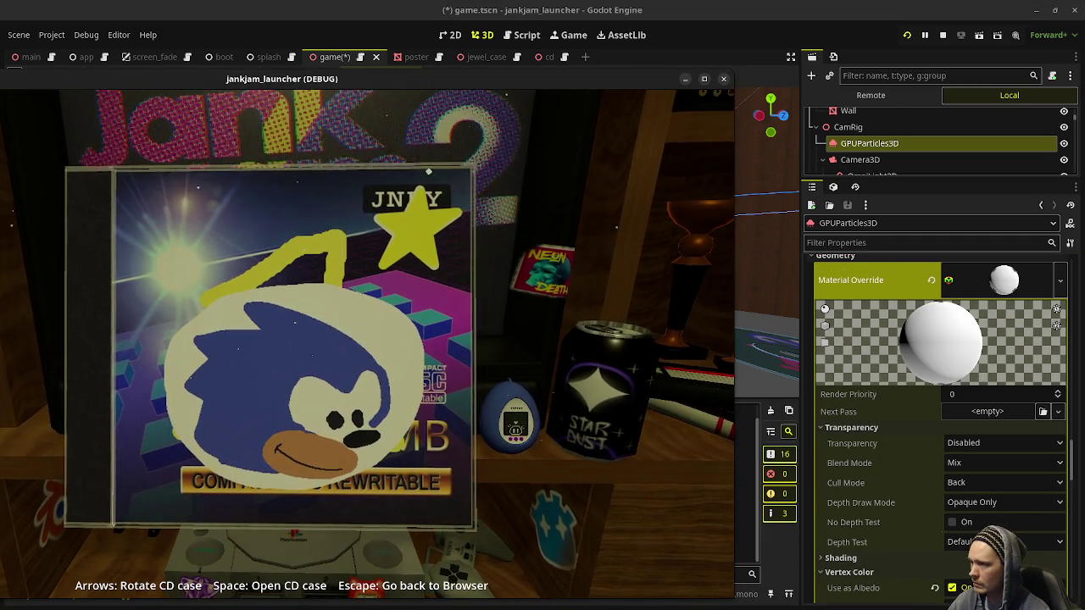
click(976, 446)
click(977, 444)
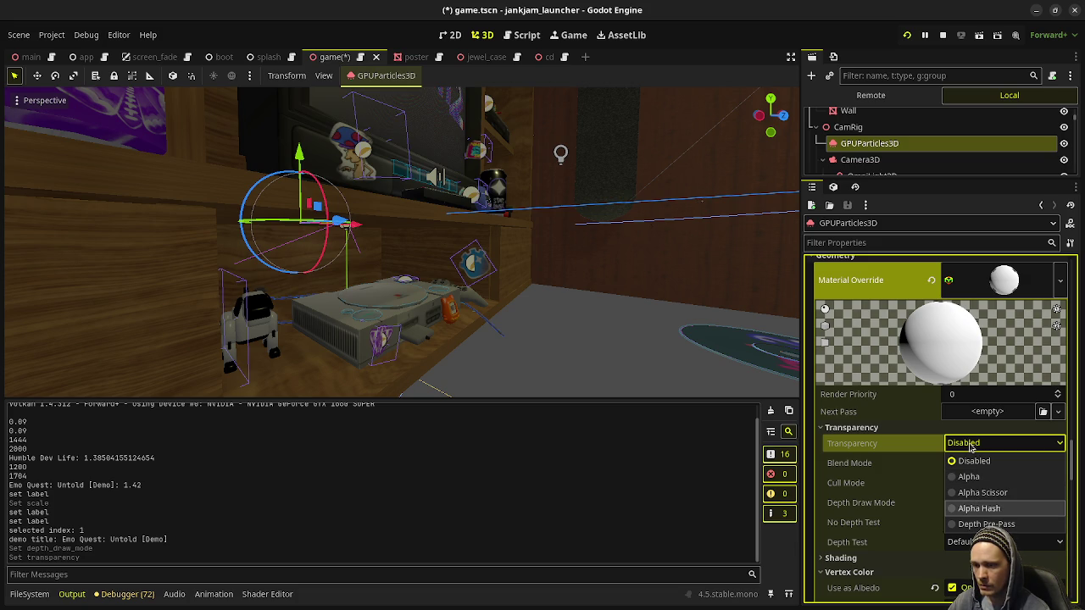
key(Return)
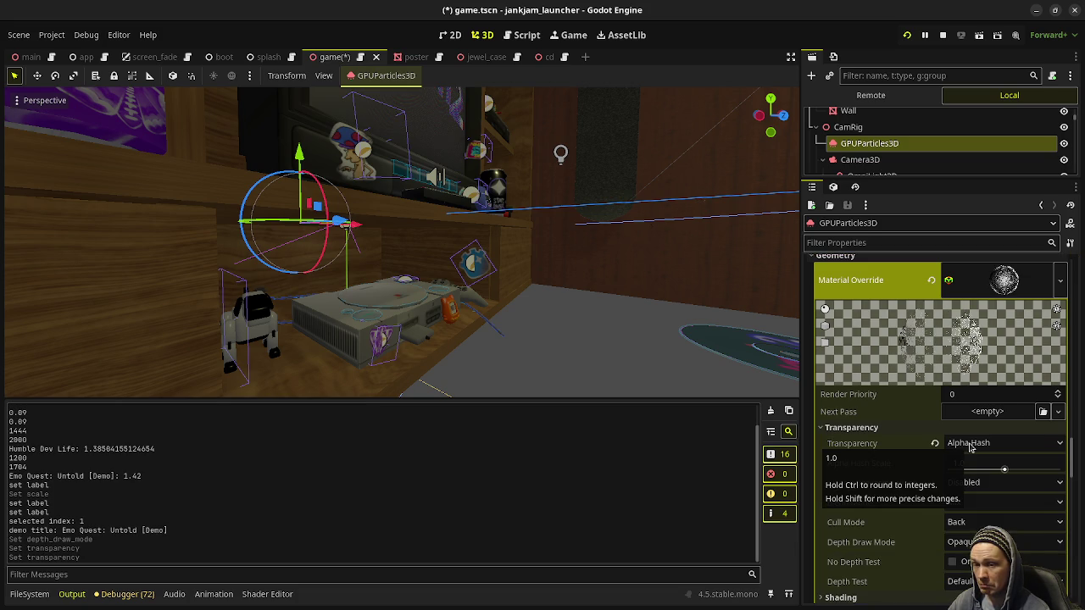
click(971, 445)
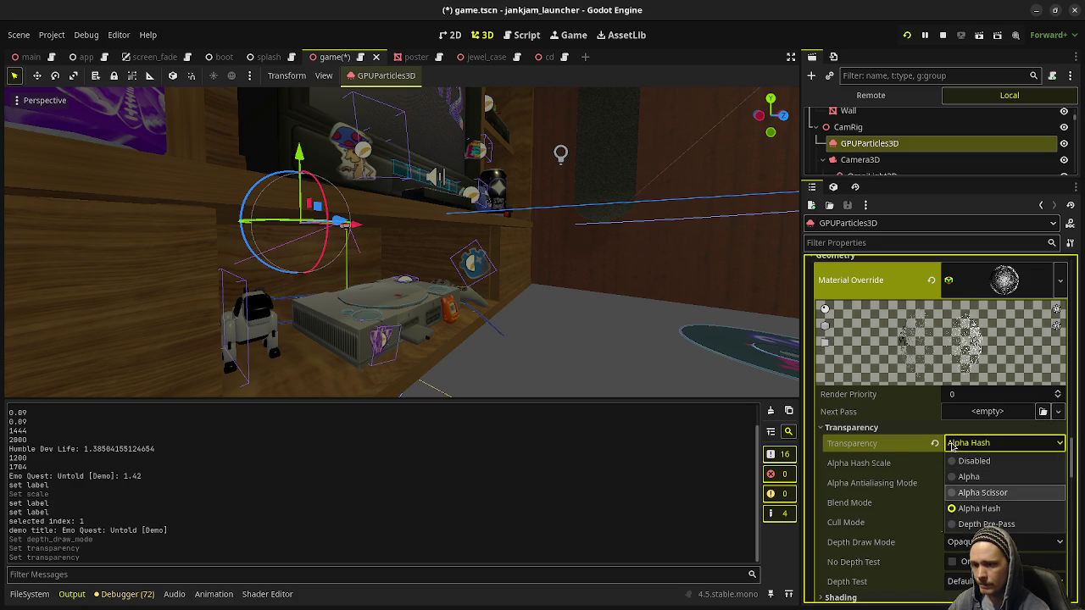
key(Return)
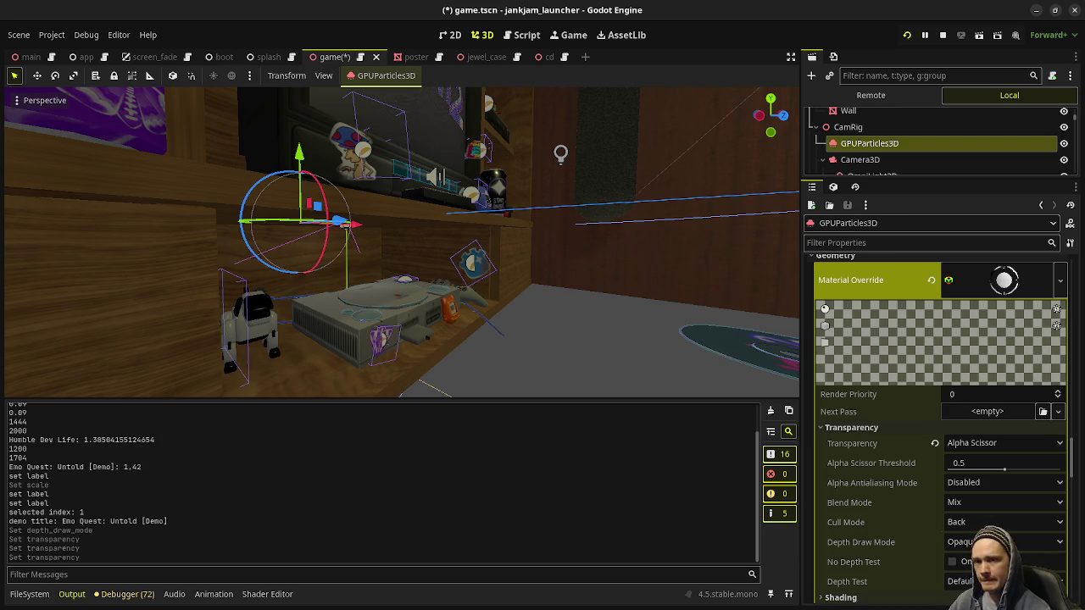
key(alt+Tab)
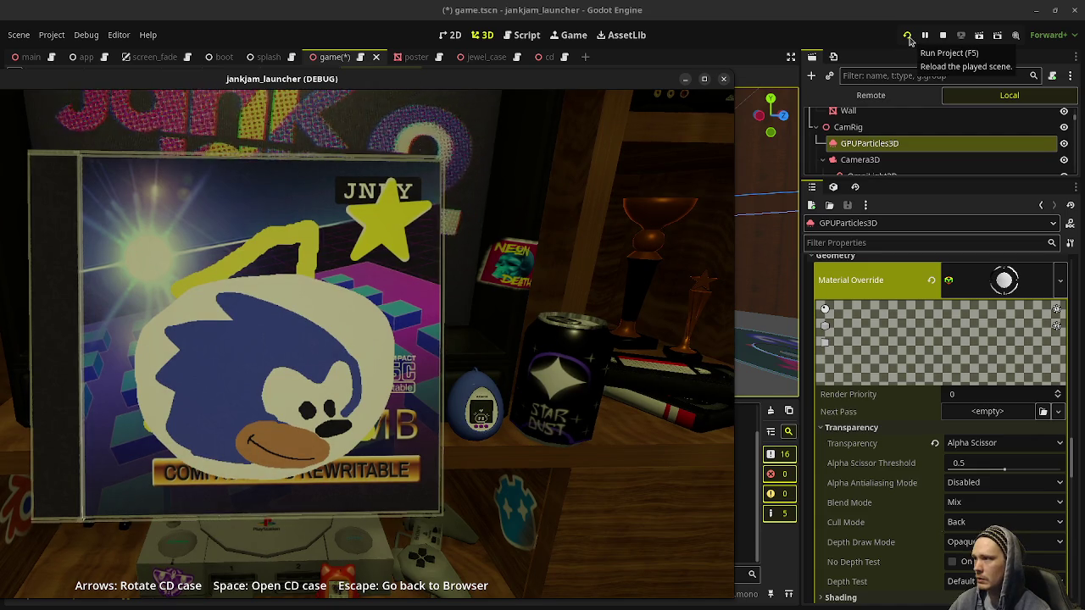
click(908, 38)
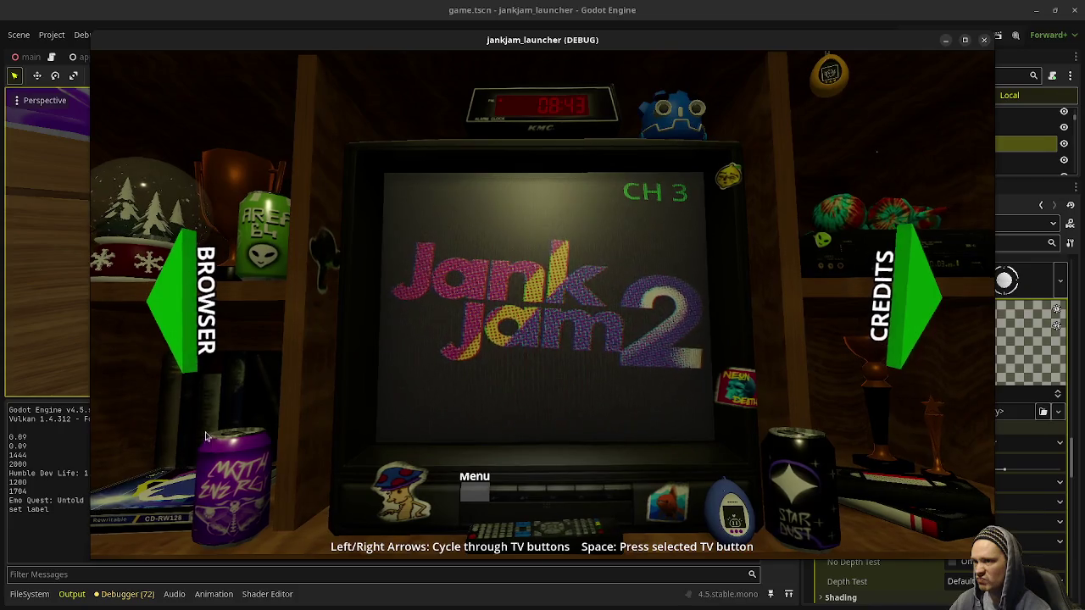
Step: Move the launcher window aside and set the dust material's transparency to plain Alpha
drag(803, 42, 617, 47)
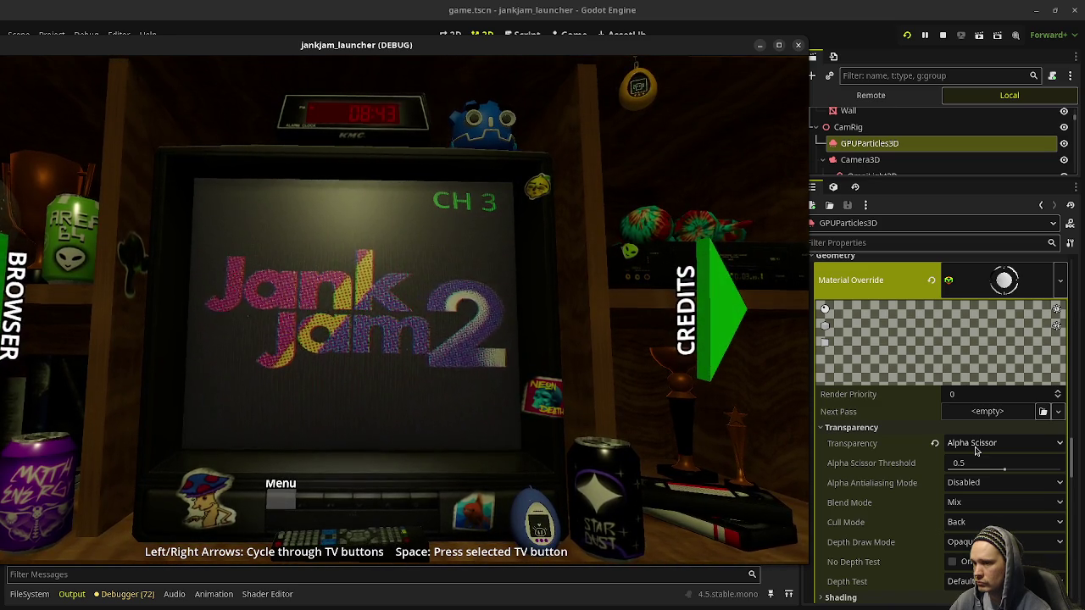
click(963, 449)
click(967, 445)
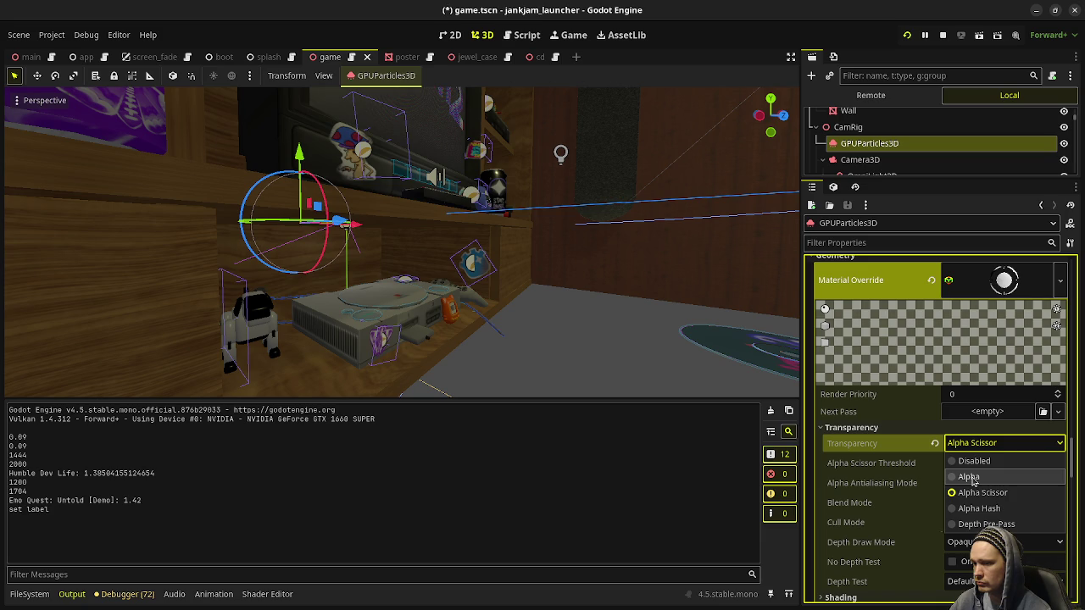
click(972, 478)
Step: Run the launcher, inspect and rotate a CD case to judge the Alpha dust, then stop it
key(alt+Tab)
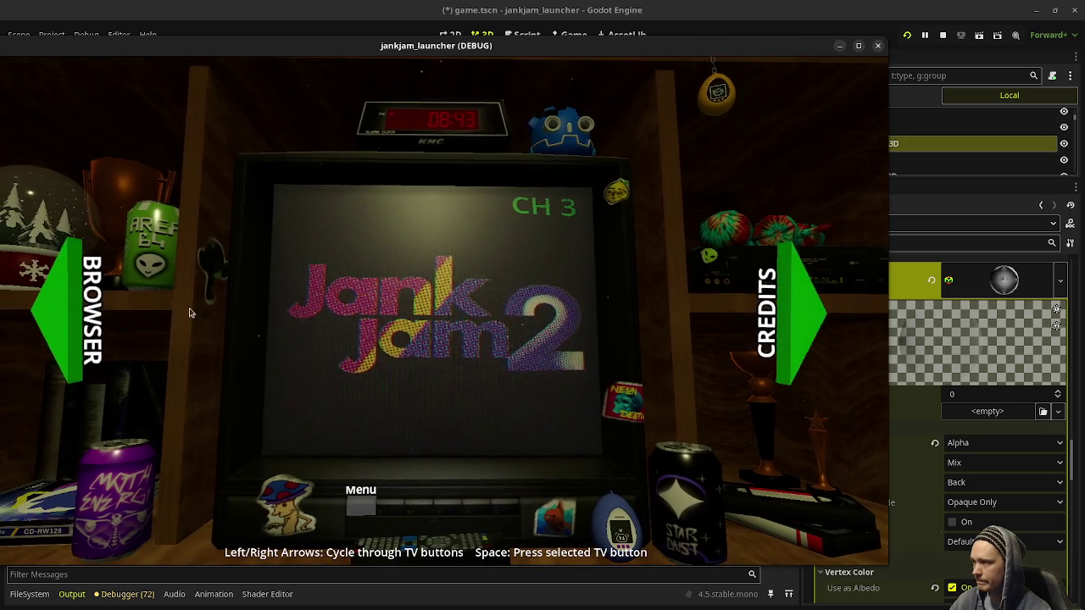
click(75, 314)
click(373, 285)
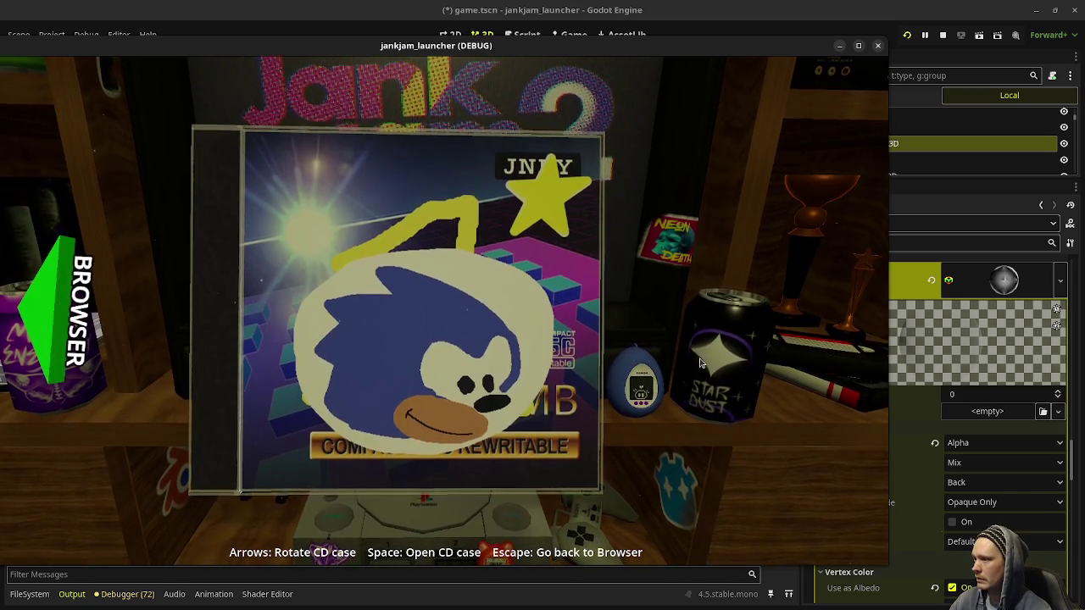
mouse_move(589, 348)
mouse_down()
mouse_move(364, 356)
mouse_move(525, 343)
mouse_move(549, 351)
mouse_move(398, 351)
mouse_move(562, 352)
mouse_move(475, 373)
mouse_move(582, 376)
mouse_move(430, 400)
mouse_move(618, 369)
mouse_move(574, 364)
mouse_up()
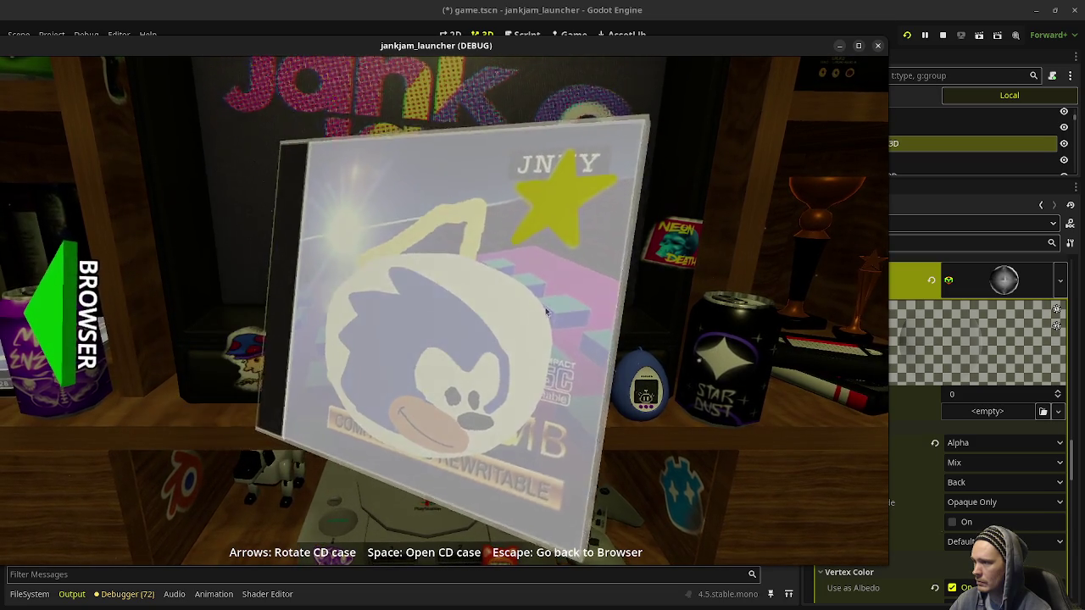
click(944, 36)
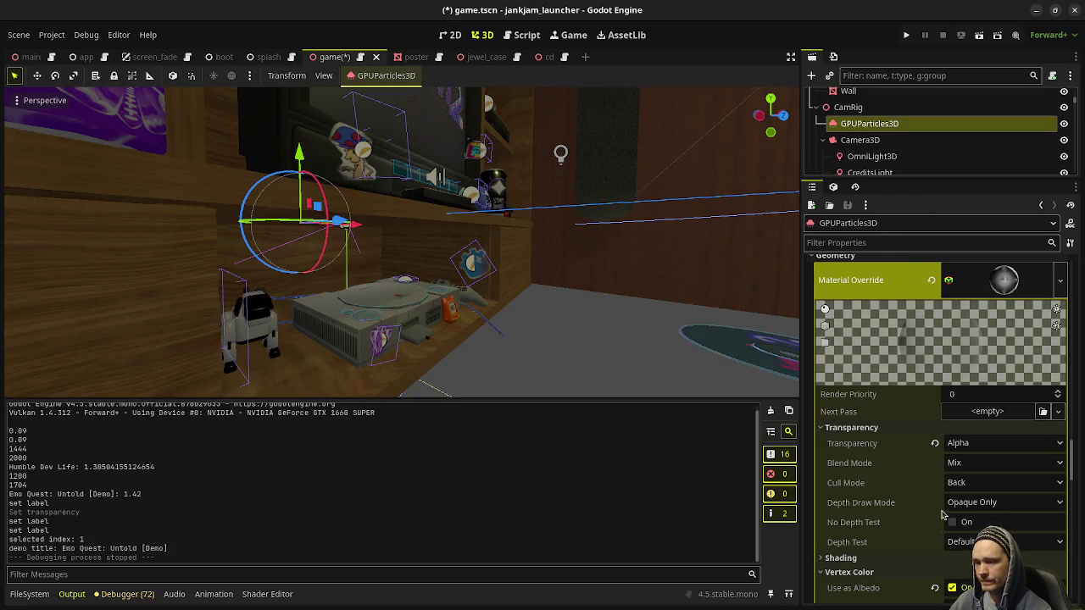
Step: Change the dust material's Transparency from Alpha to Alpha Hash
scroll(885, 534, down, 10)
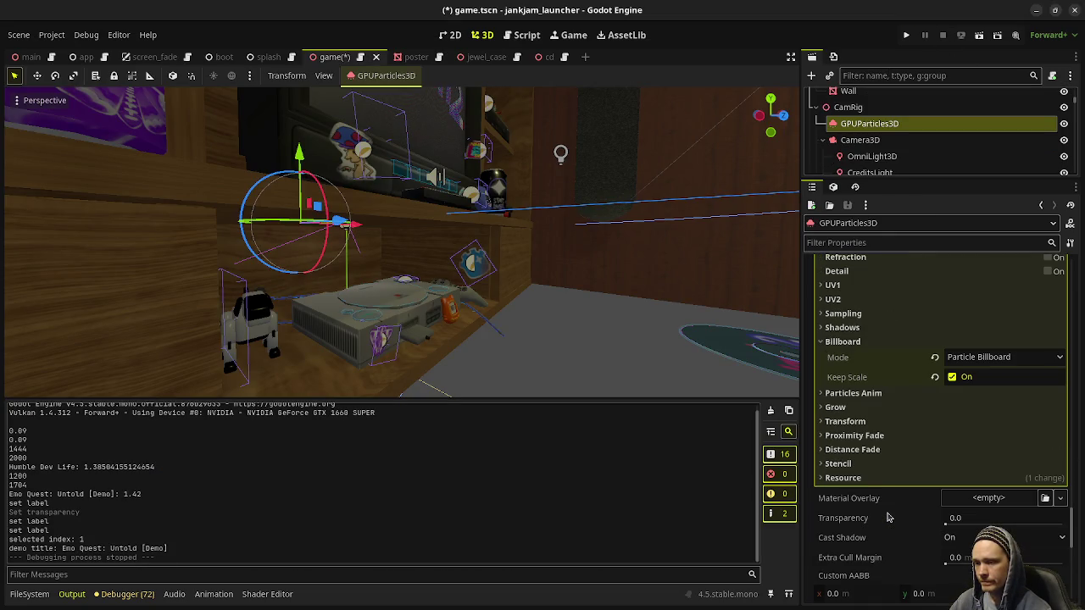
scroll(924, 466, down, 1)
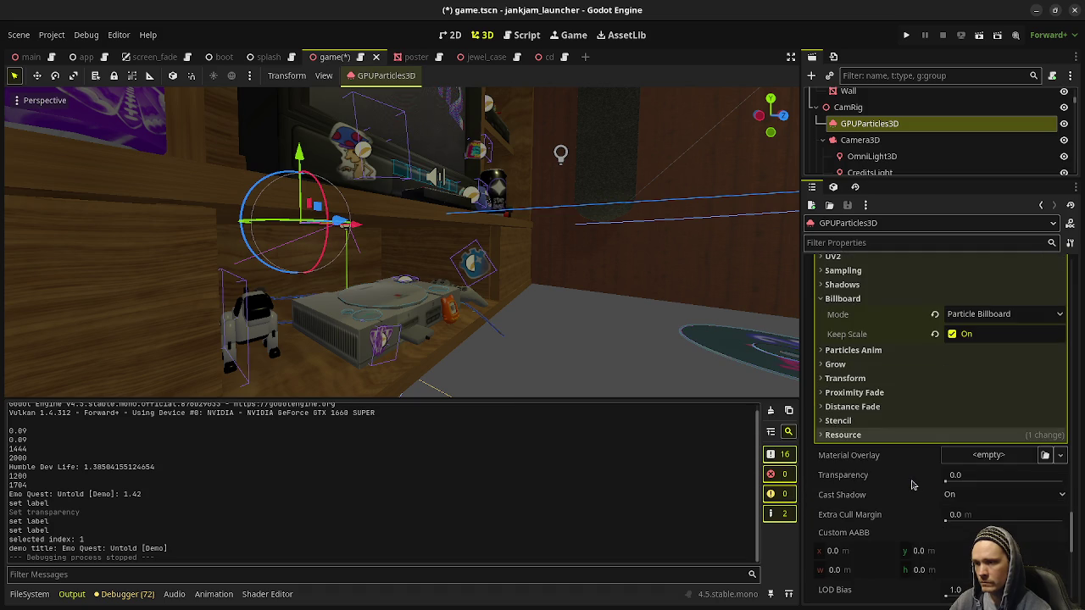
scroll(909, 490, down, 4)
scroll(909, 490, up, 5)
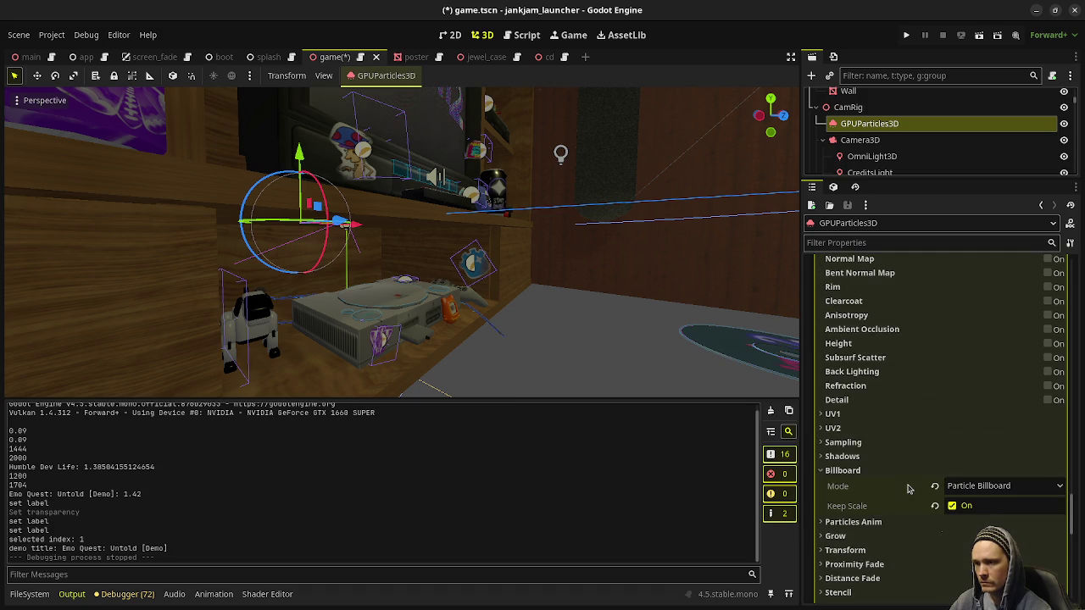
scroll(902, 510, up, 5)
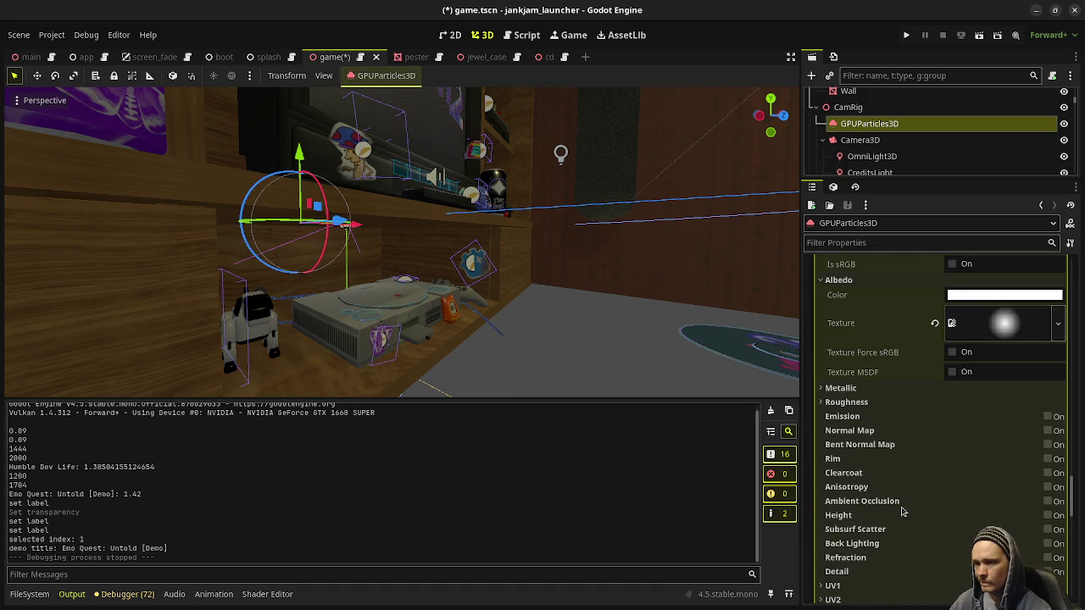
scroll(902, 510, up, 6)
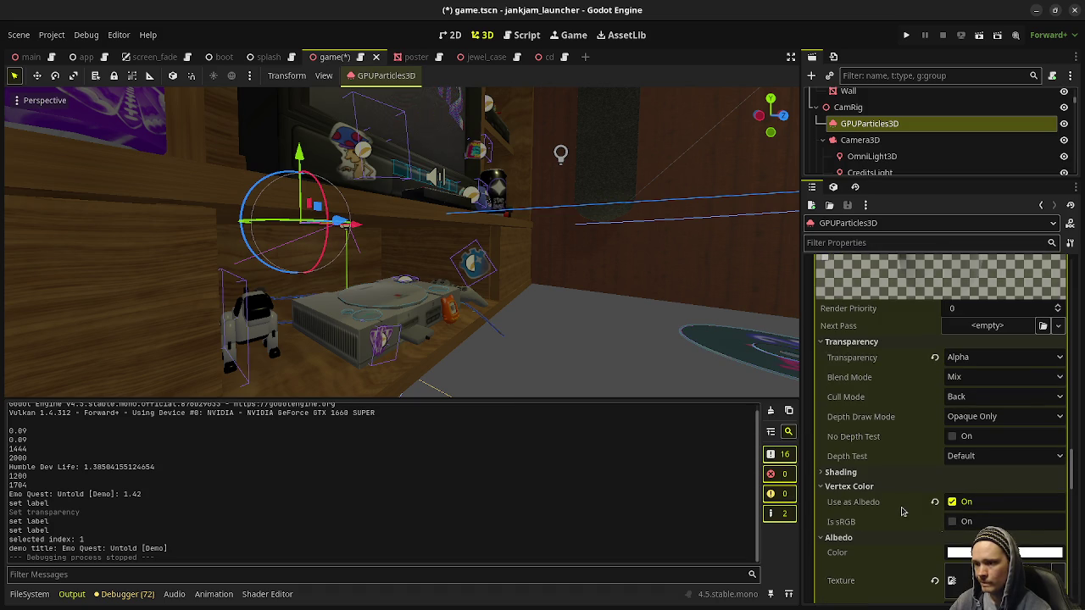
mouse_move(900, 508)
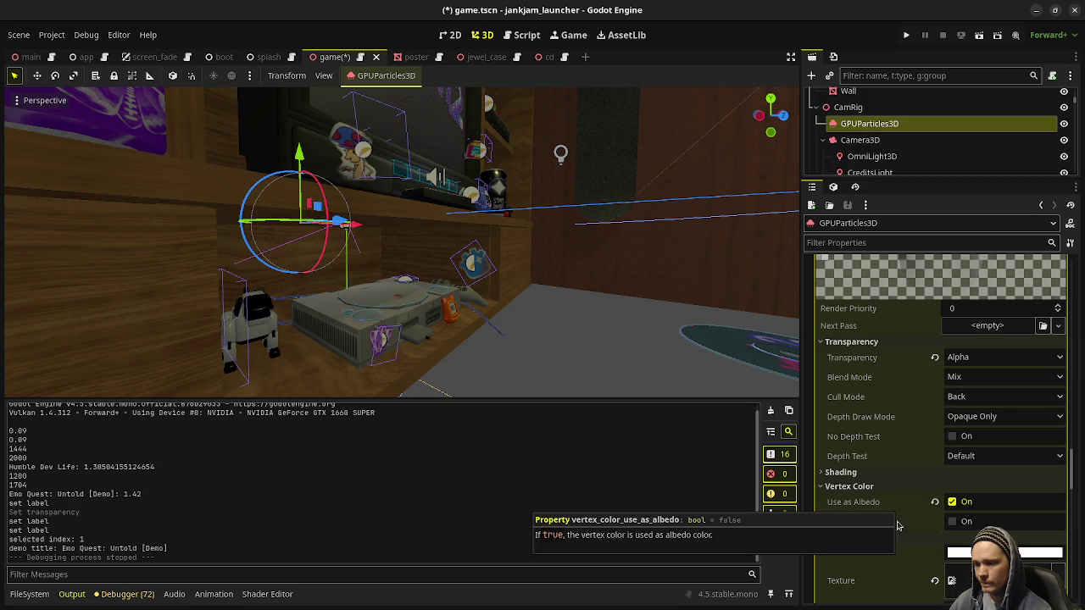
click(971, 359)
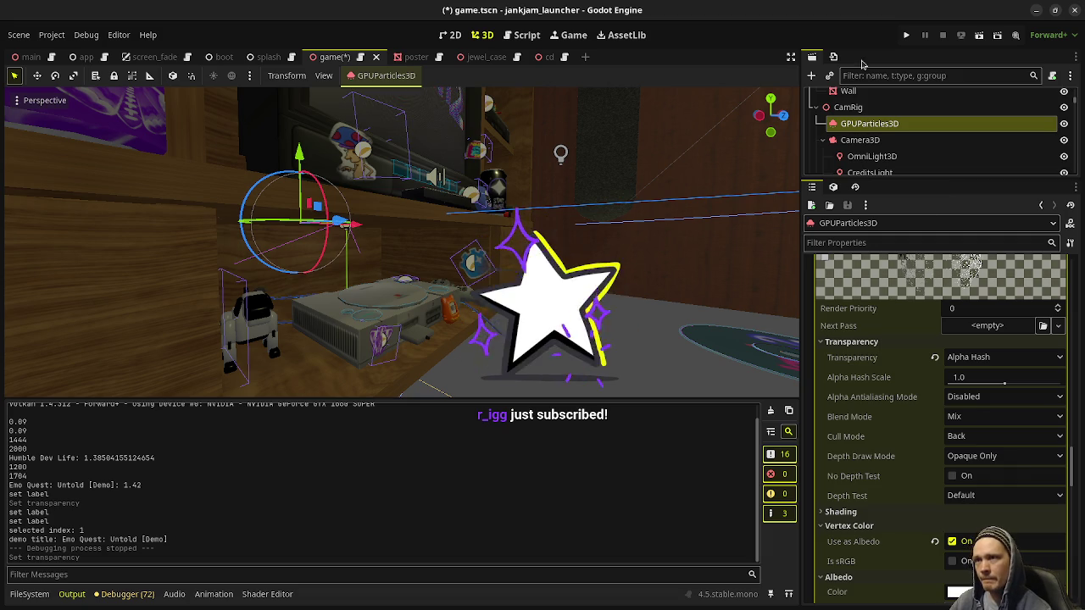
Step: Save the scene and launch the game to test the Alpha Hash dust
click(907, 35)
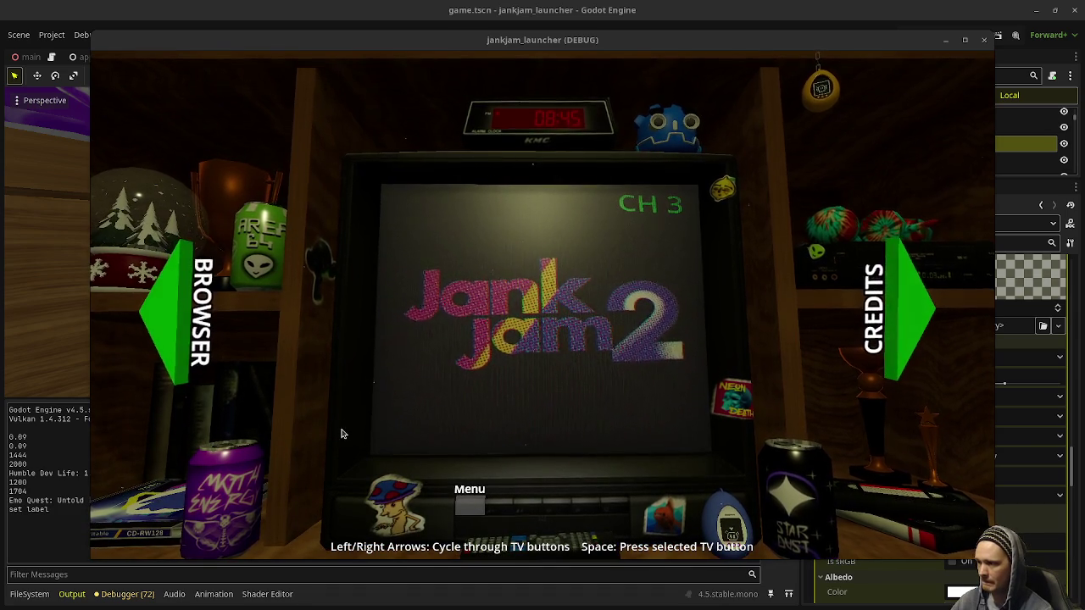
Step: Inspect the Mind Palace CD case and pin the game window always on top beside the Inspector
key(Left)
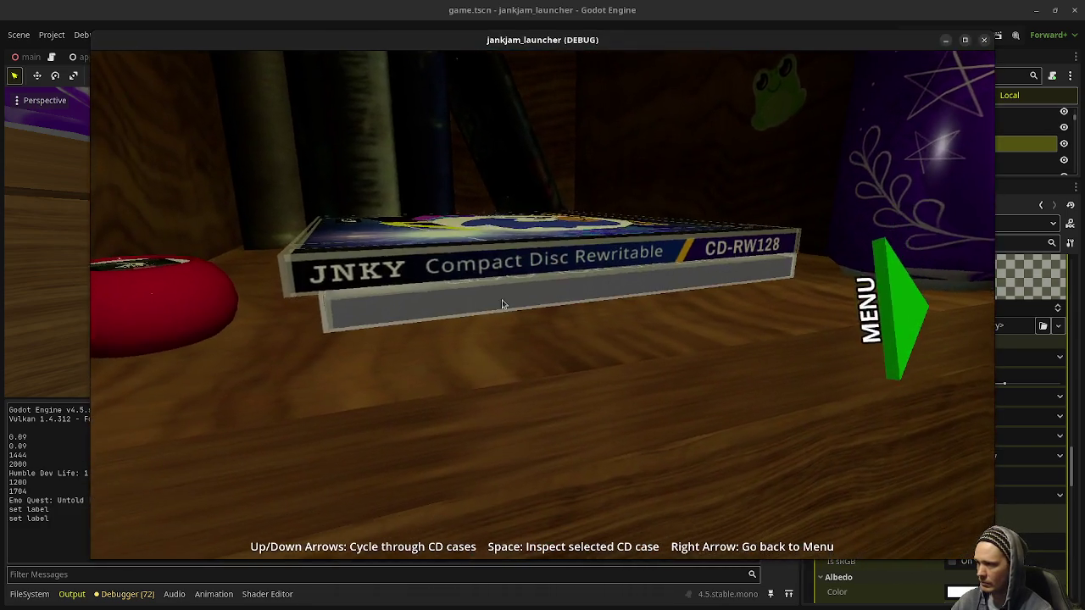
key(space)
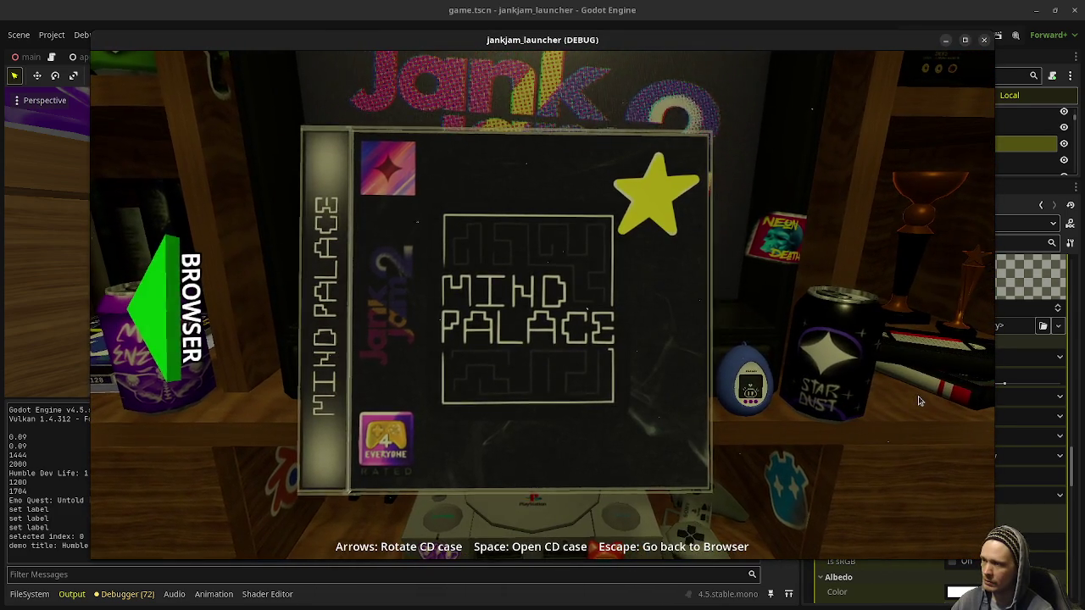
drag(853, 46, 679, 68)
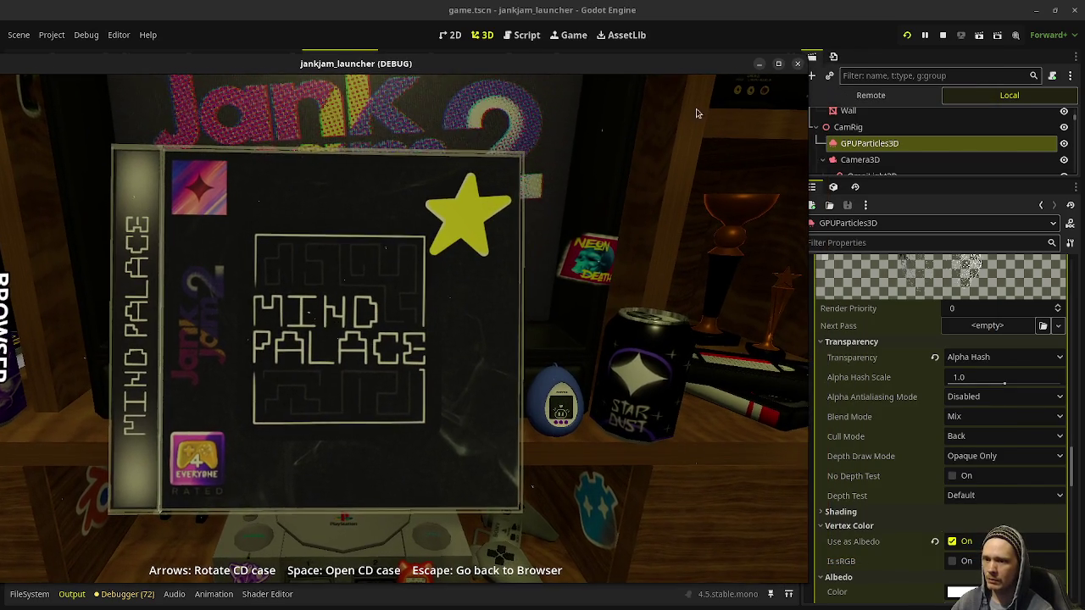
right_click(670, 66)
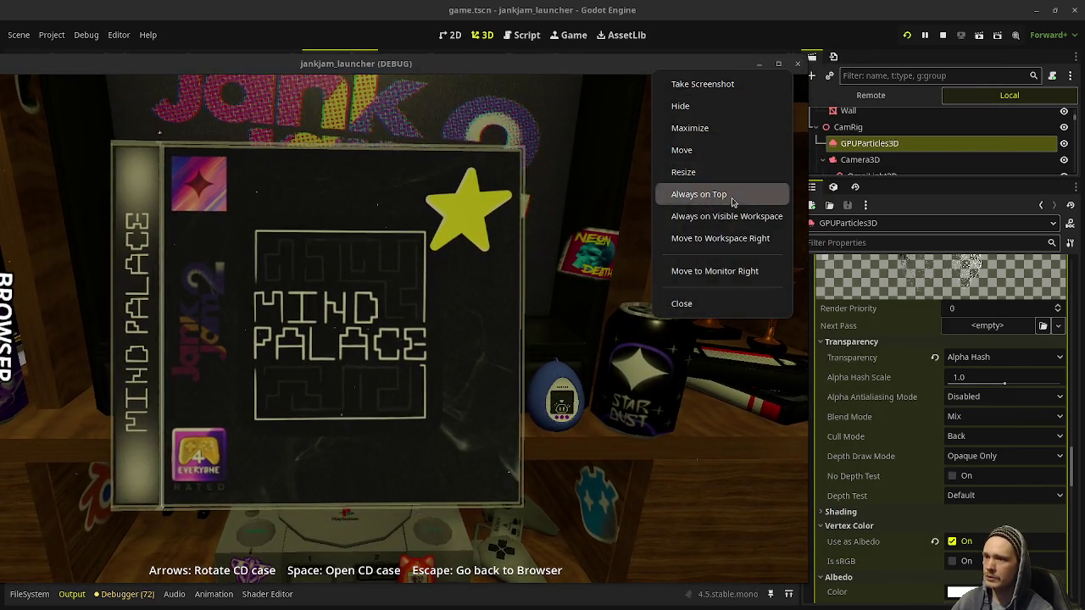
click(729, 194)
Step: Switch the dust transparency to Alpha Scissor, review it in the game, then stop the run
click(992, 356)
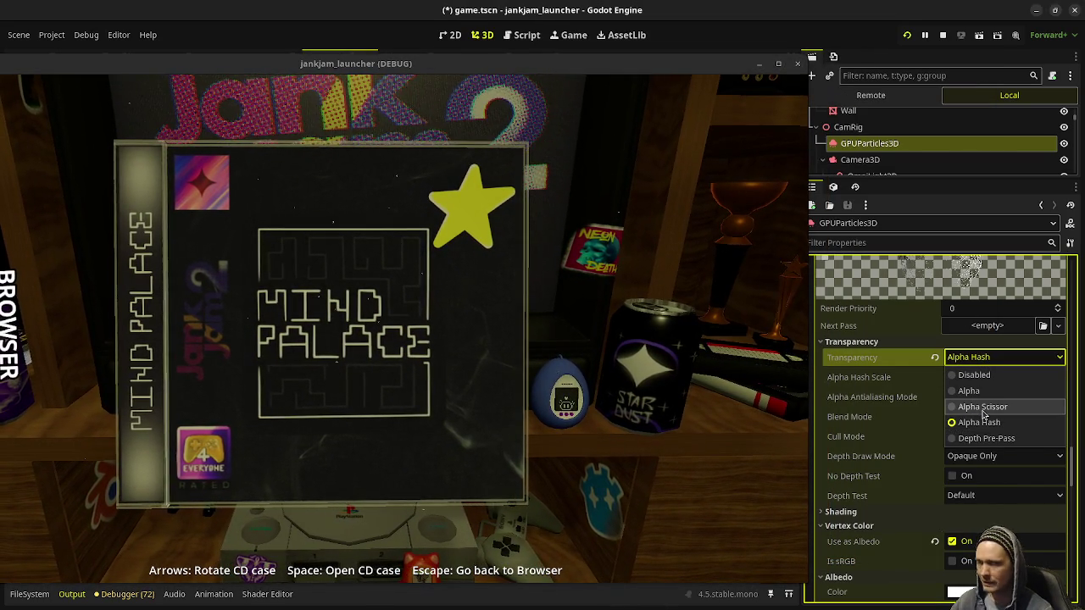
click(976, 408)
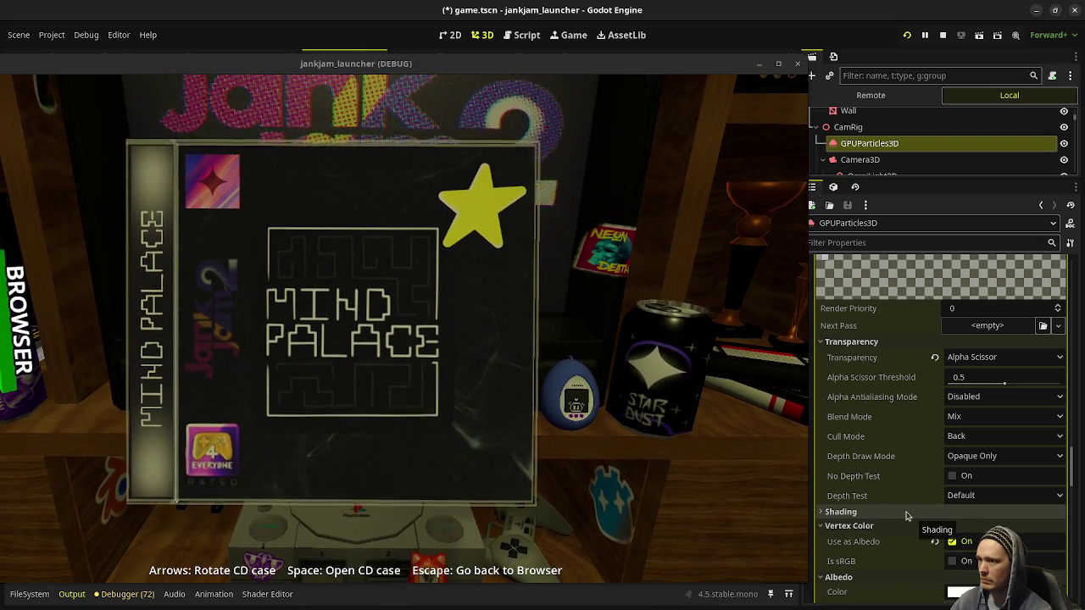
double_click(356, 69)
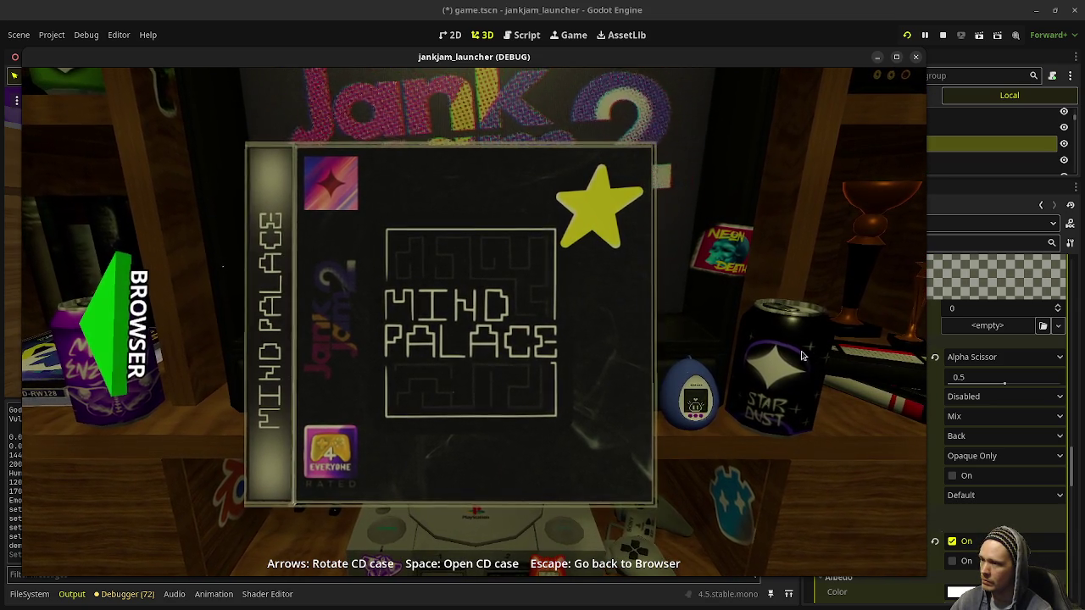
key(Escape)
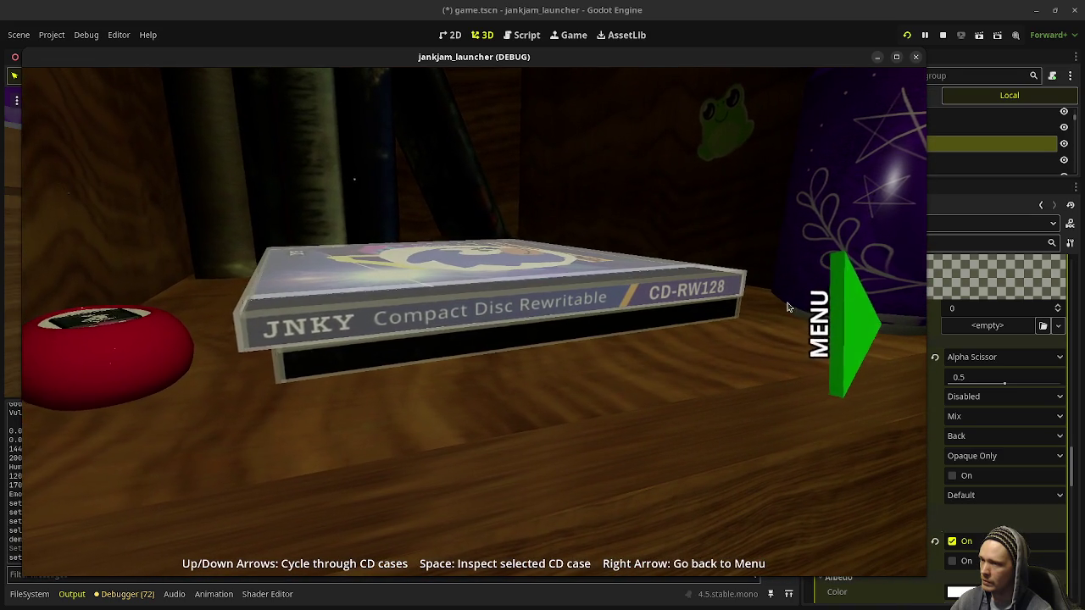
click(848, 321)
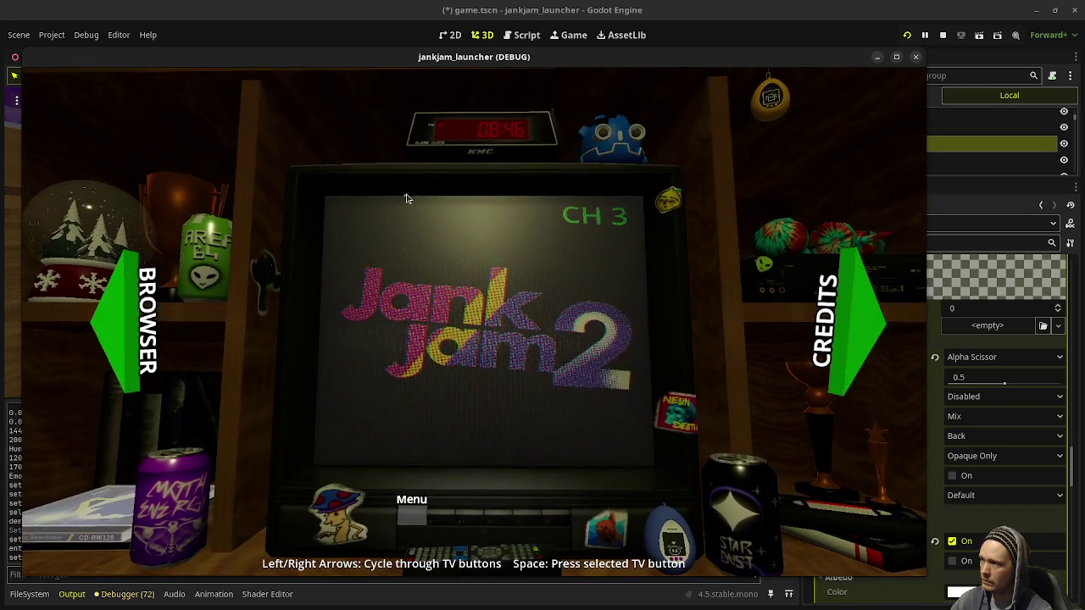
click(943, 34)
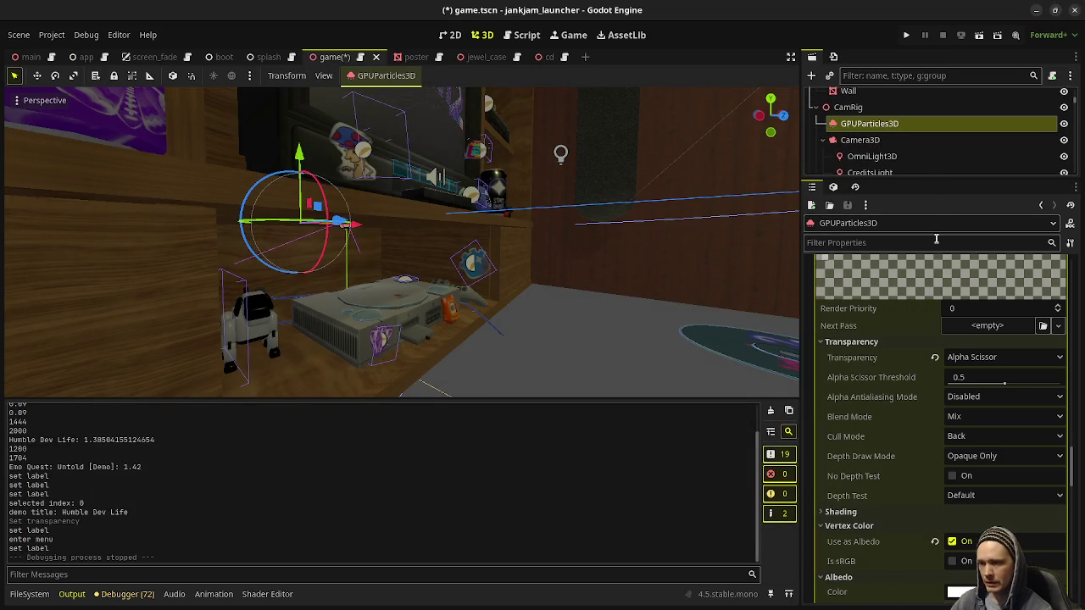
Step: Uncheck Local Coords under Drawing for the dust particles, then save and relaunch the game
scroll(904, 502, down, 10)
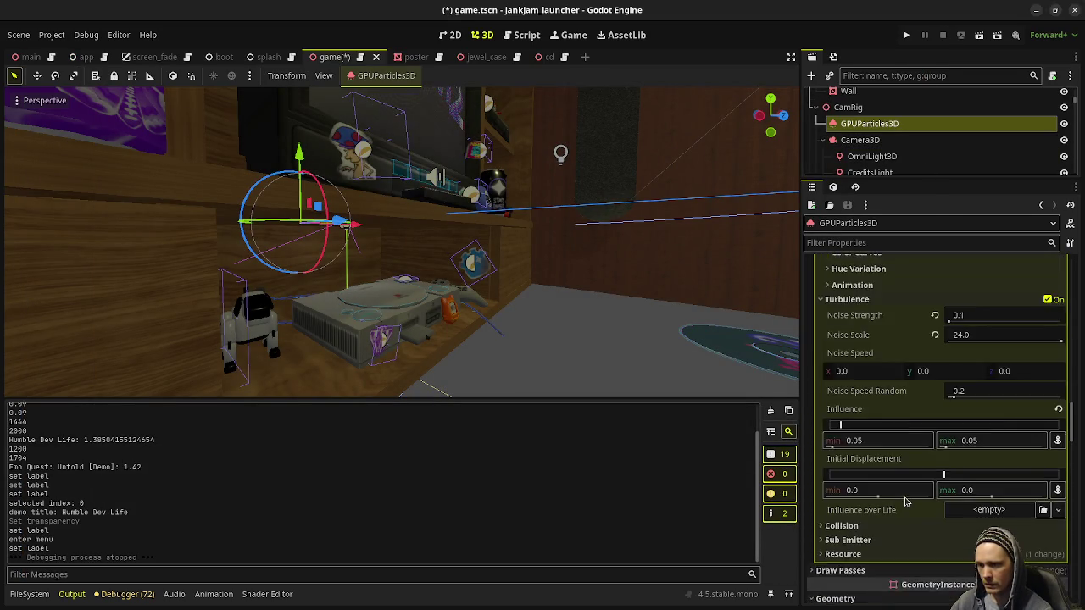
scroll(905, 502, up, 10)
scroll(905, 501, up, 8)
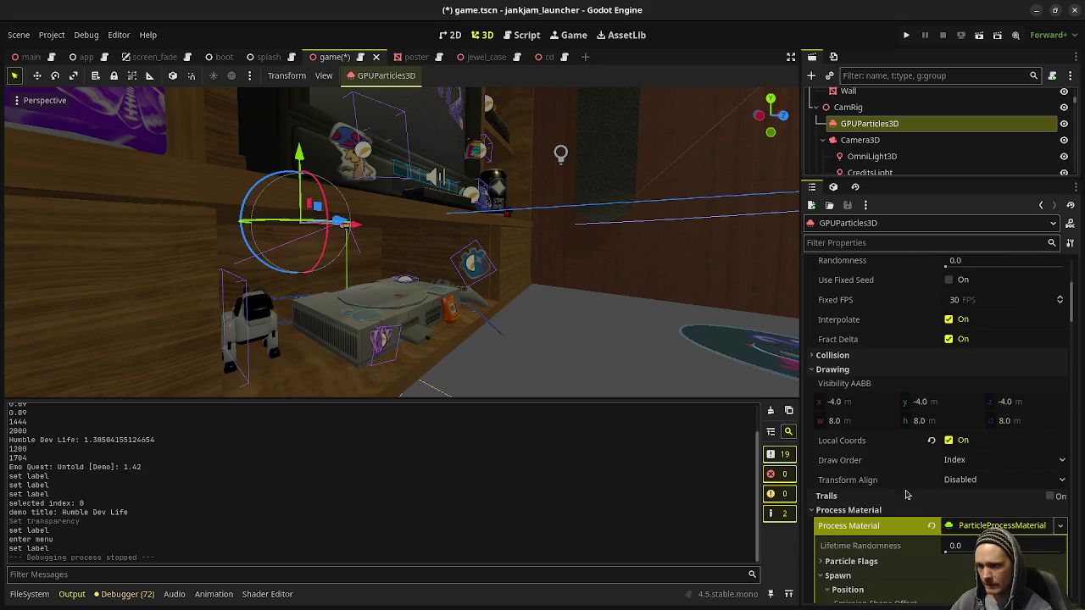
mouse_move(839, 443)
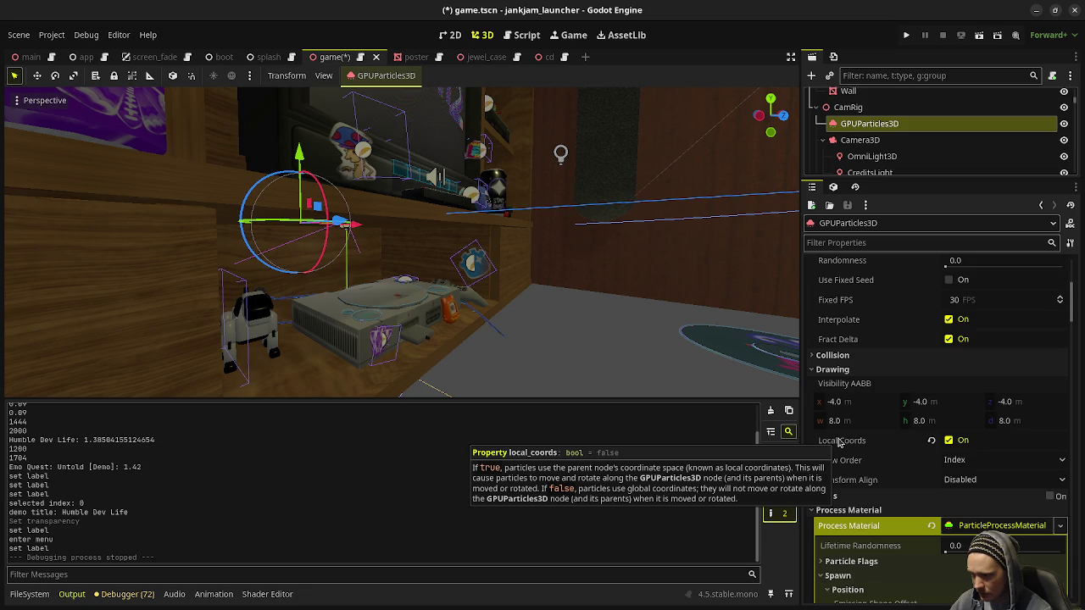
click(948, 440)
click(906, 39)
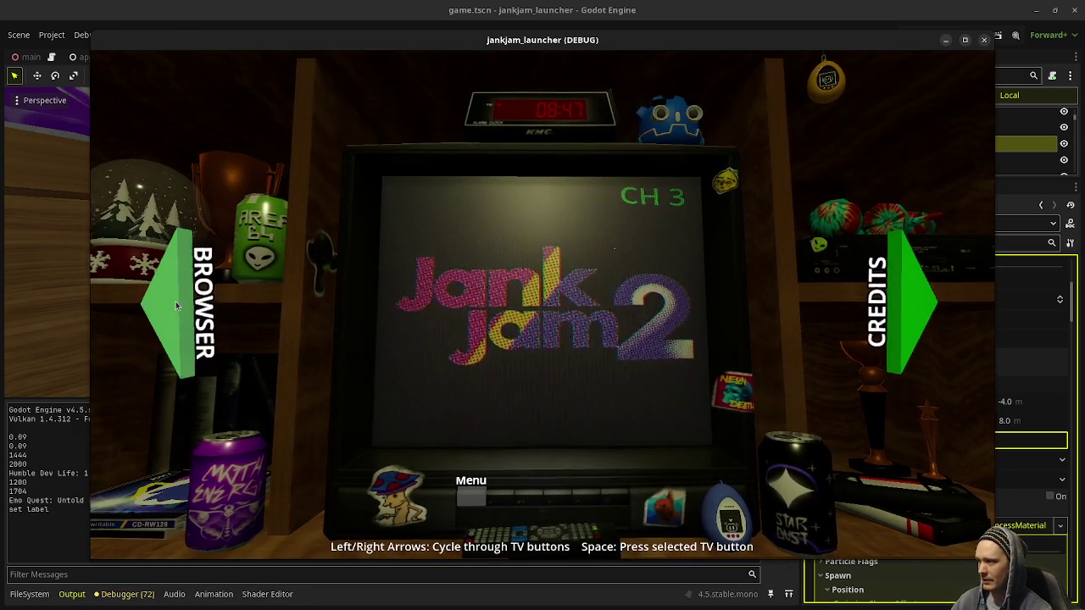
Step: Open the Mind Palace CD case, spin it with the Right arrow key, and move the game window aside
click(244, 316)
click(556, 301)
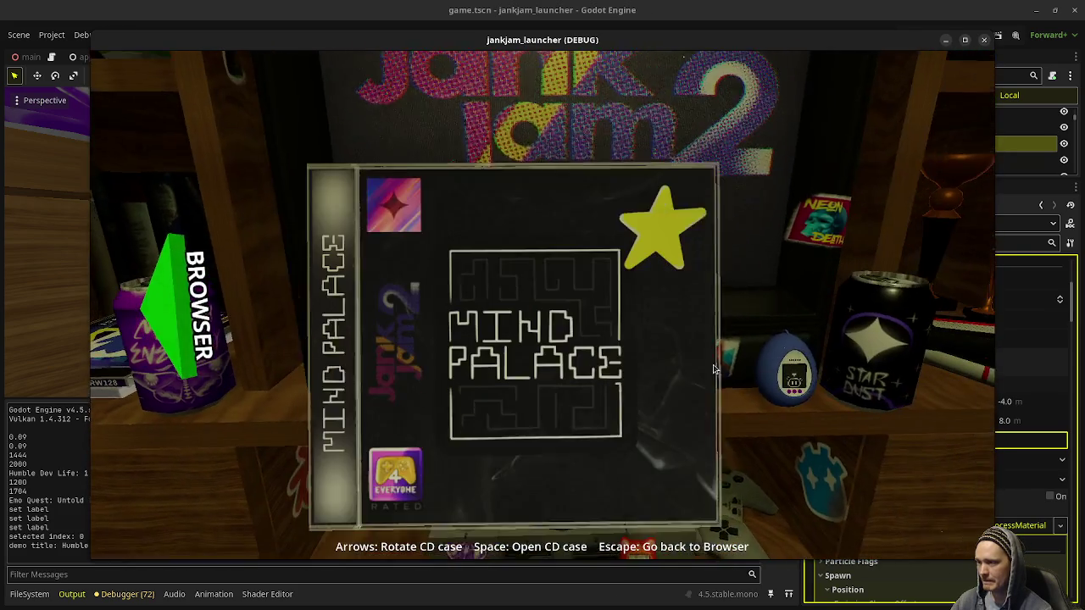
key(Right)
key(Right)
key(Right)
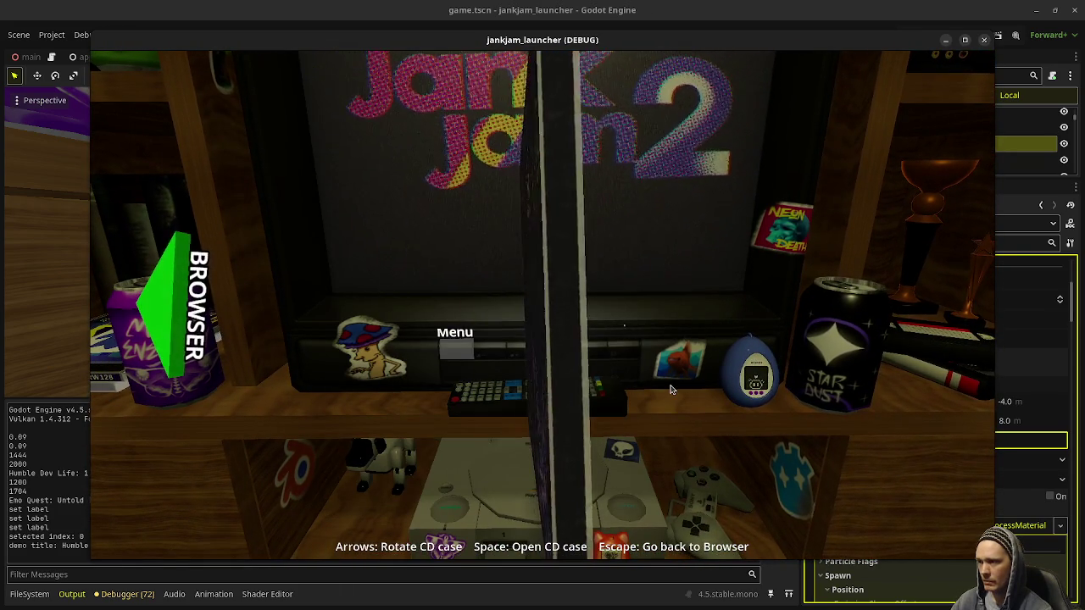
key(Right)
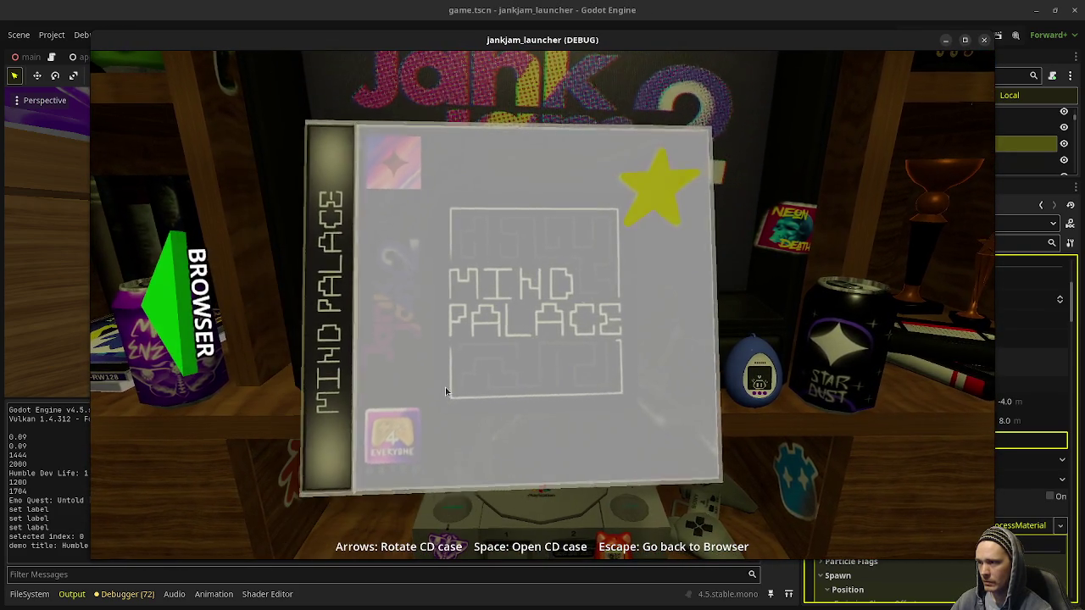
key(Right)
key(Right)
key(Right)
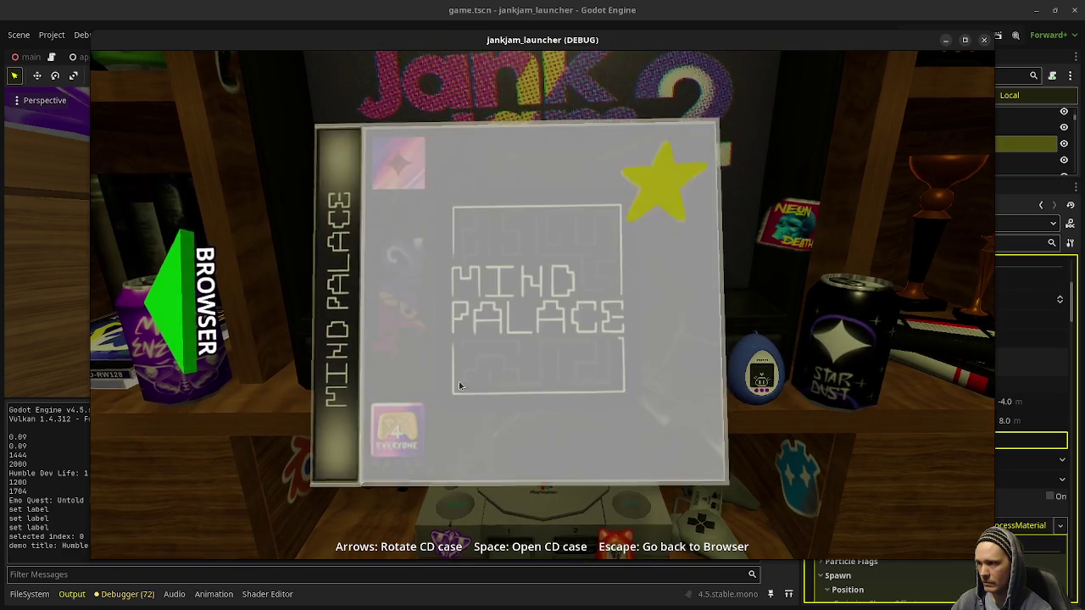
key(Right)
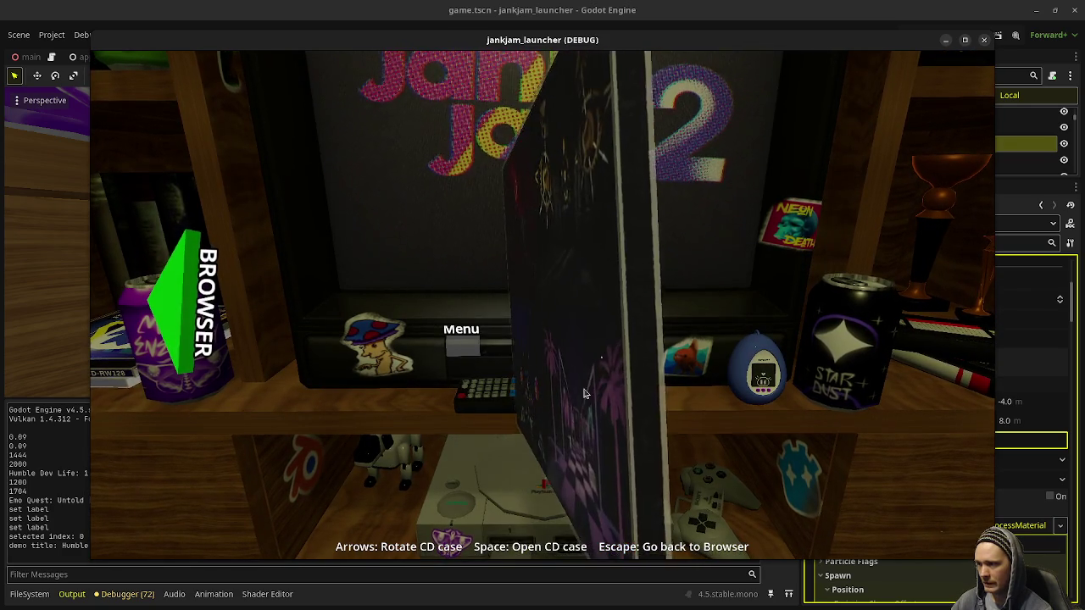
key(Right)
key(Right)
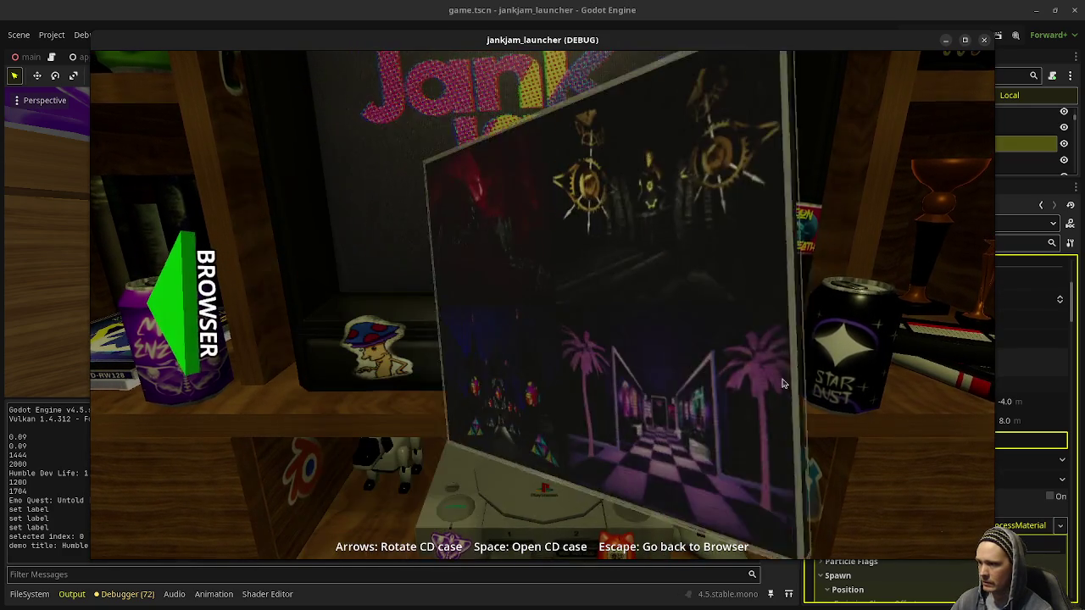
drag(894, 40, 699, 45)
scroll(904, 481, down, 12)
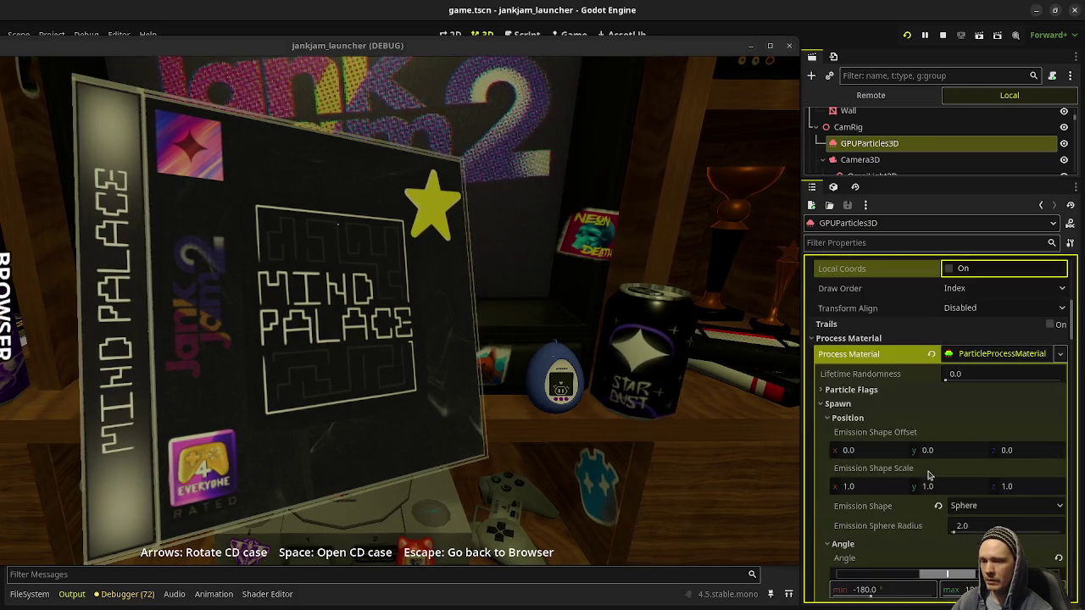
Step: Set the dust transparency to Depth Pre-Pass, stop the game, save game.tscn, and rerun with F5
scroll(929, 475, down, 15)
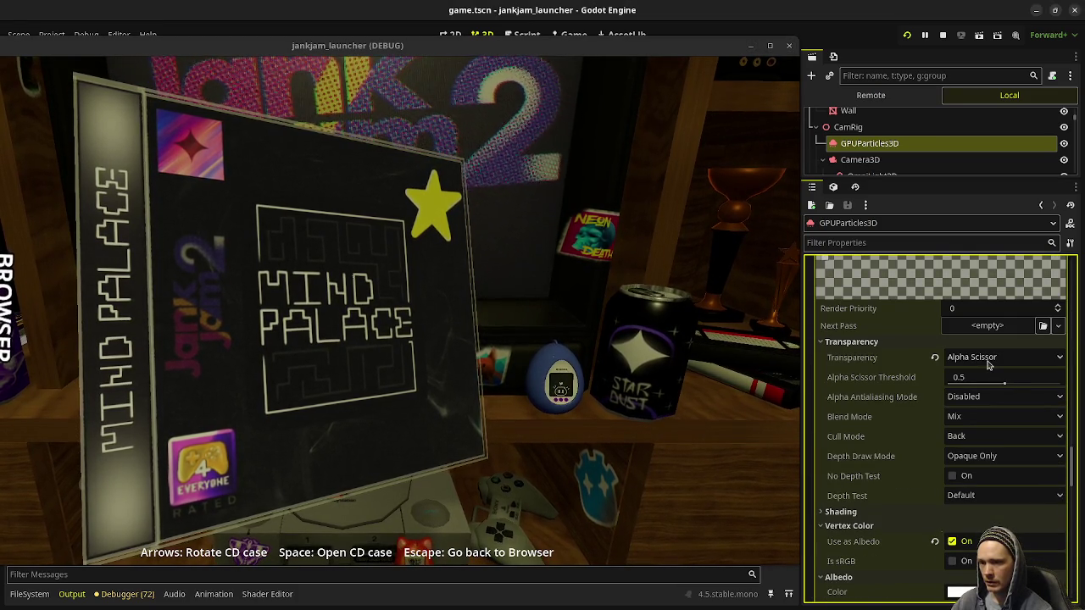
click(966, 357)
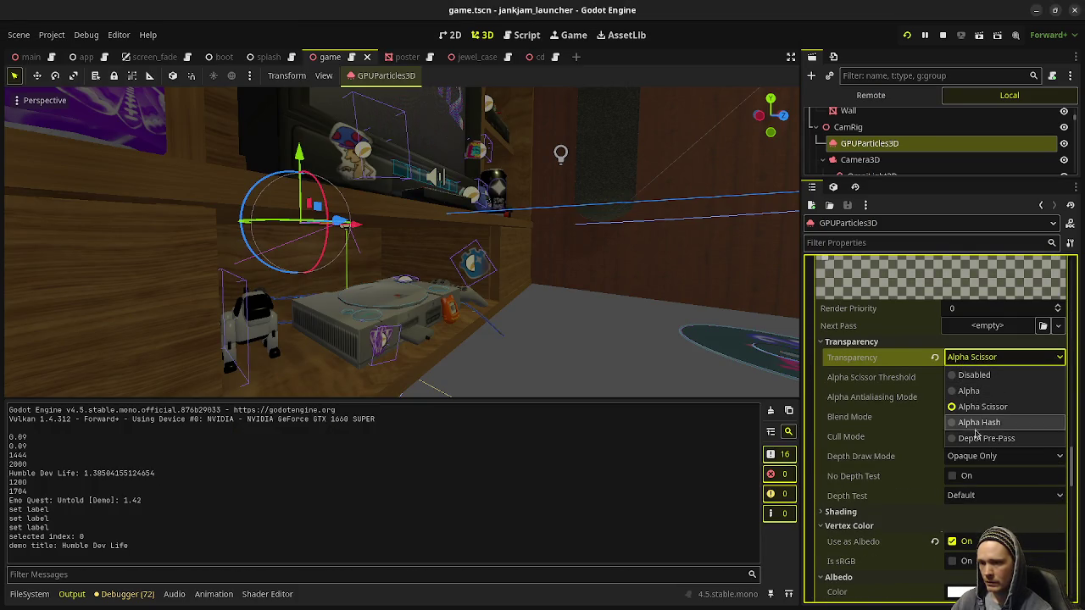
click(967, 437)
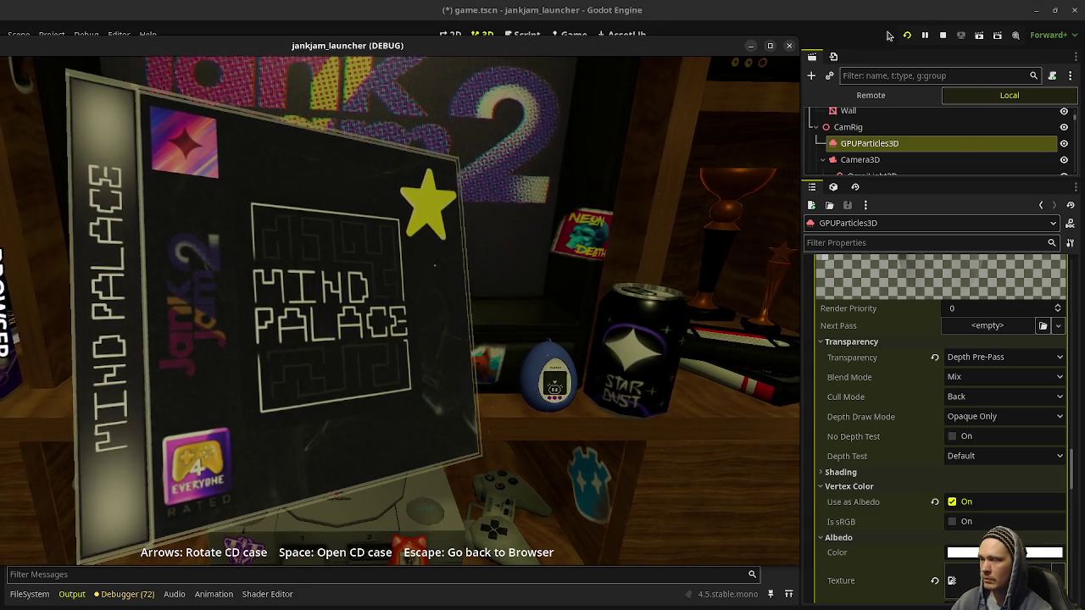
click(943, 35)
key(ctrl+s)
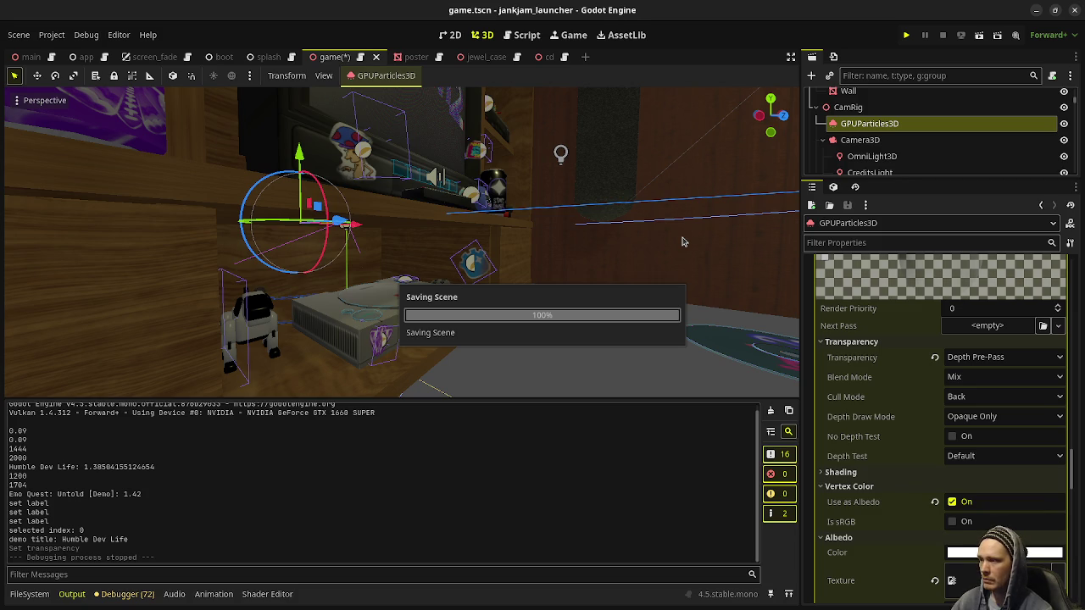
key(F5)
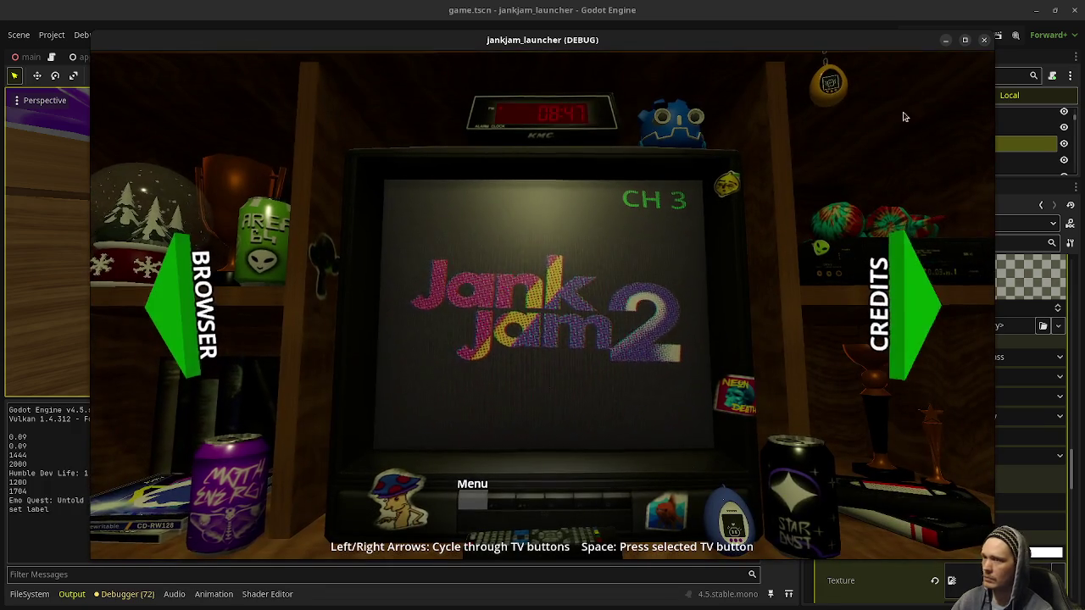
click(965, 40)
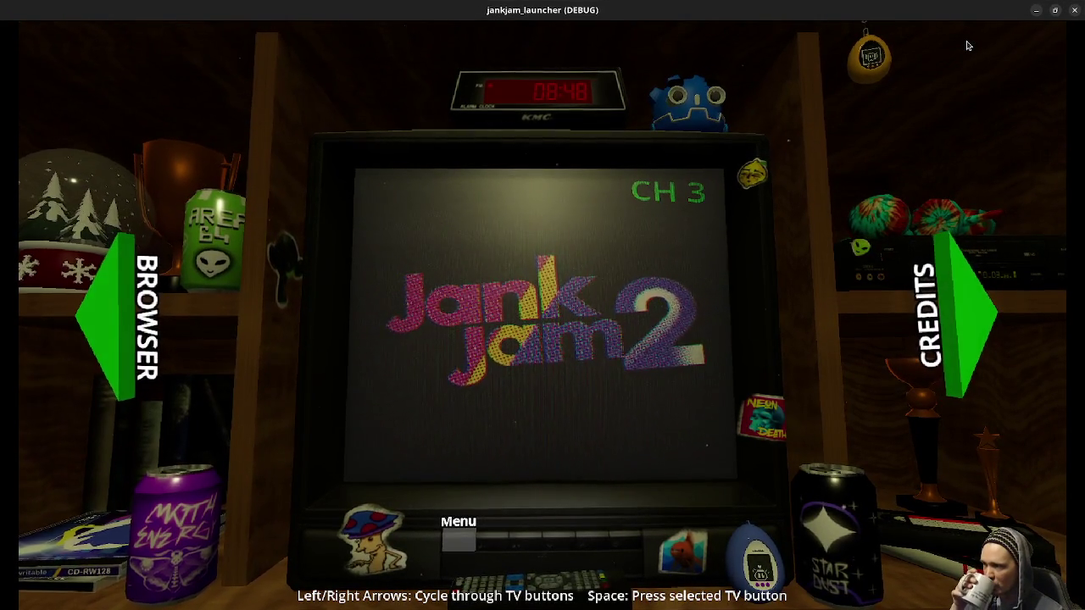
click(111, 353)
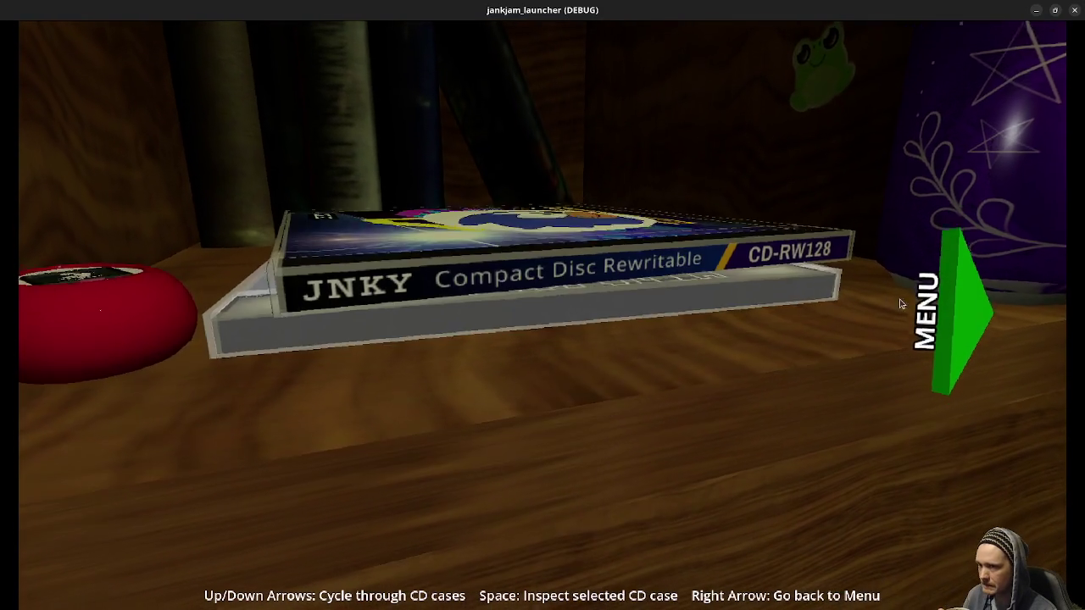
click(975, 326)
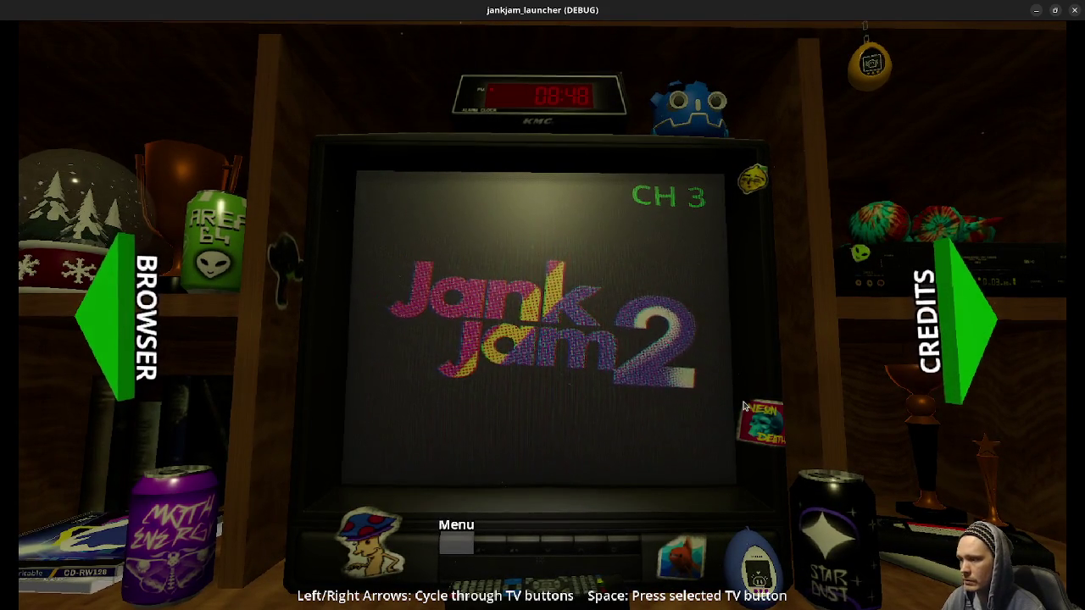
click(1072, 11)
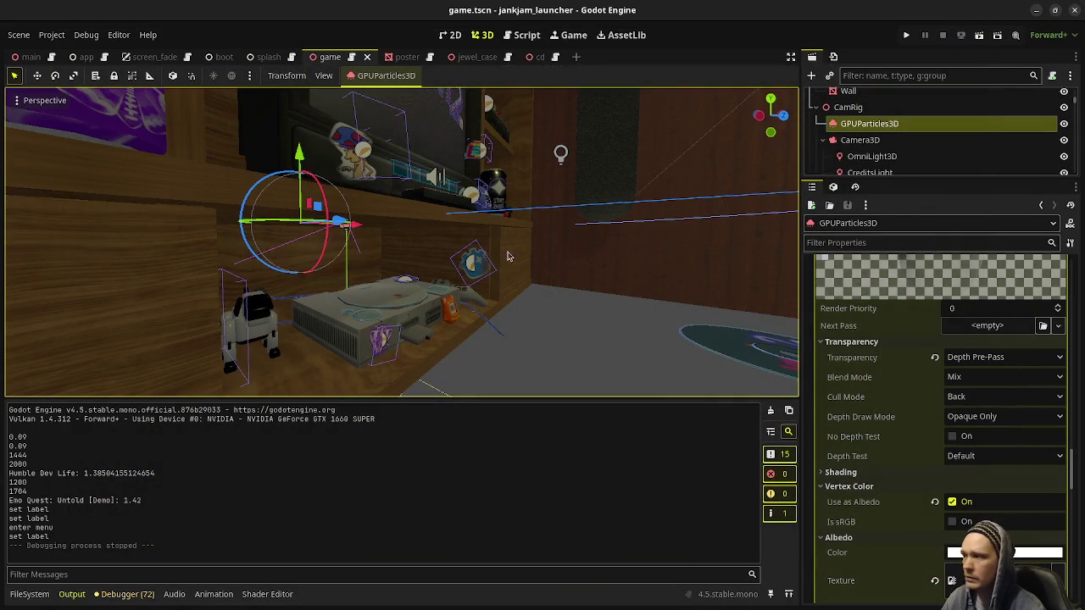
Step: Bring up game.gd in the Script editor and scroll through its BUGS and TODO comments
click(519, 31)
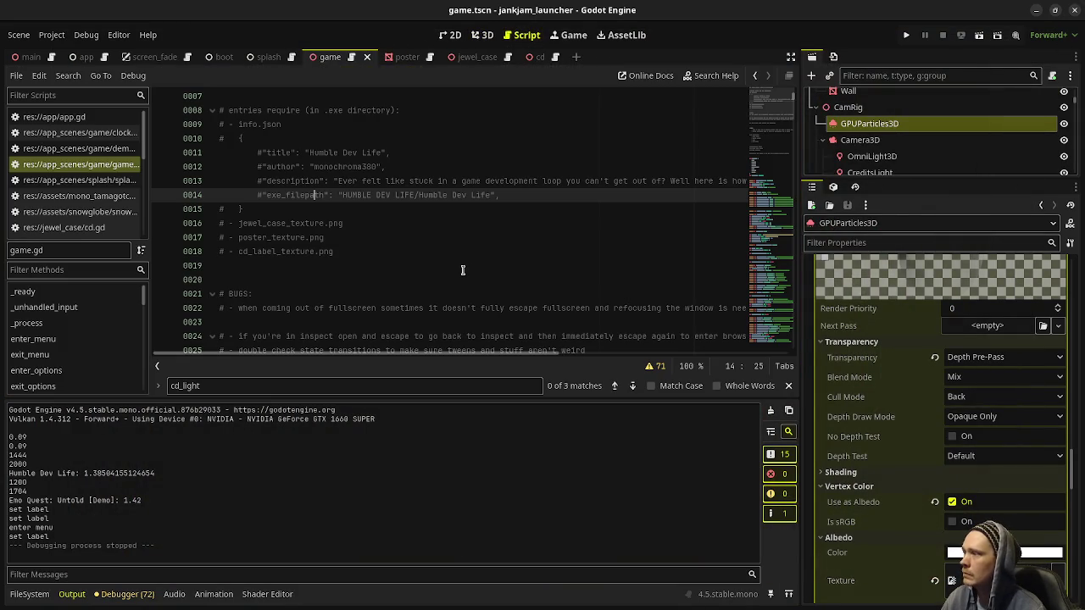
scroll(418, 276, up, 2)
scroll(269, 250, down, 4)
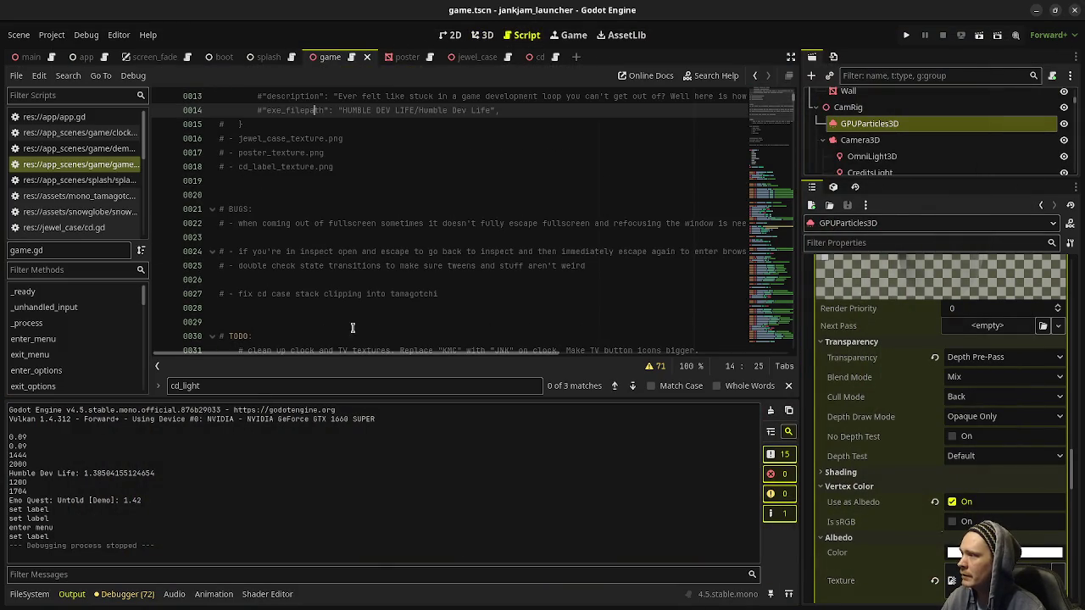
scroll(387, 310, down, 3)
scroll(377, 246, down, 3)
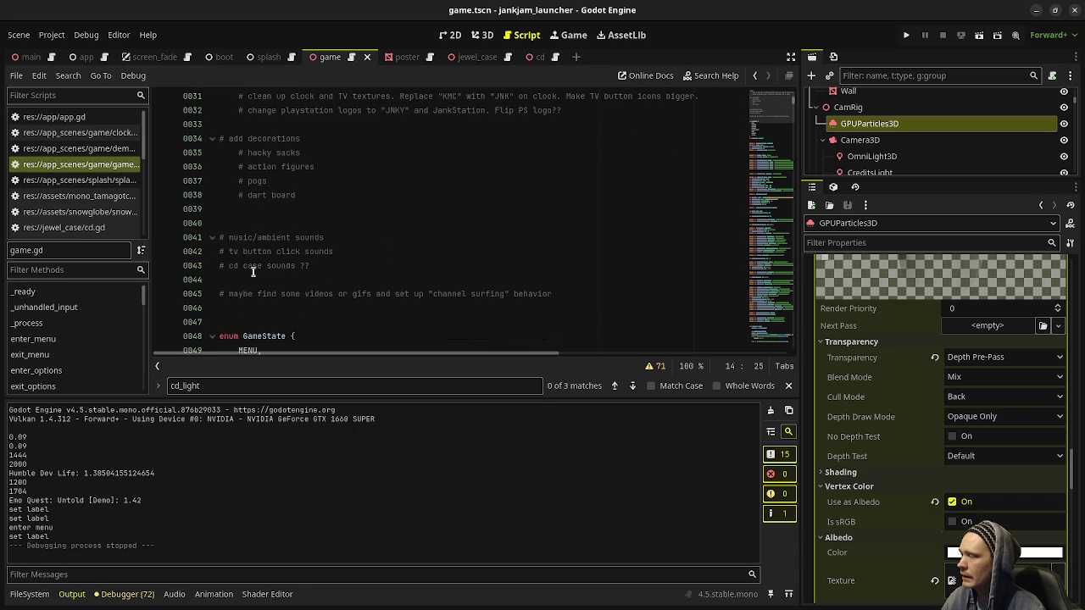
Step: Place the cursor on line 43 and review the to-do notes on decorations and cd case sounds
click(336, 266)
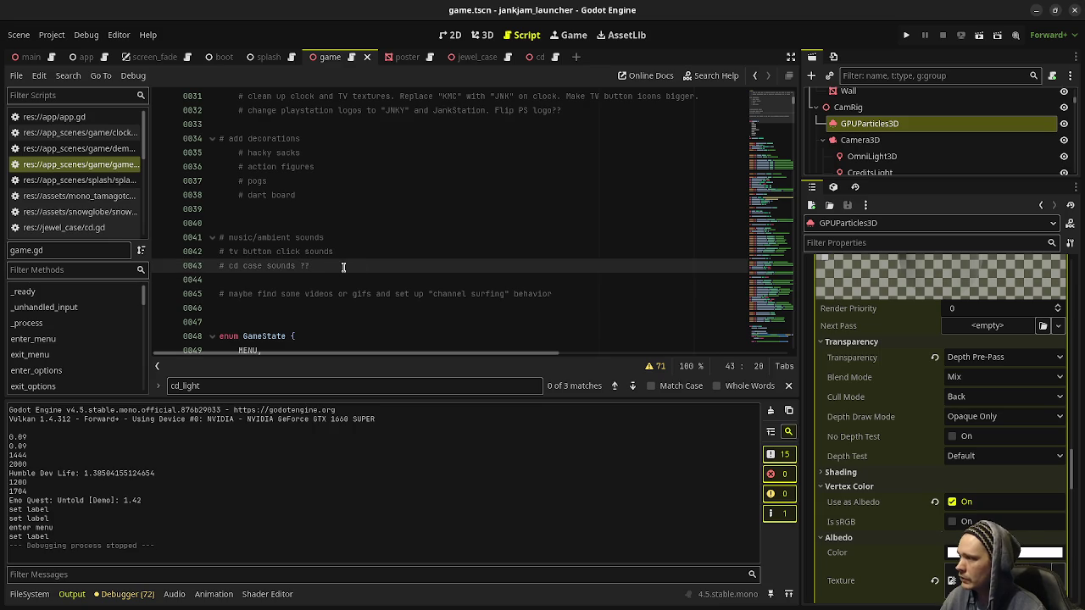
scroll(502, 297, up, 9)
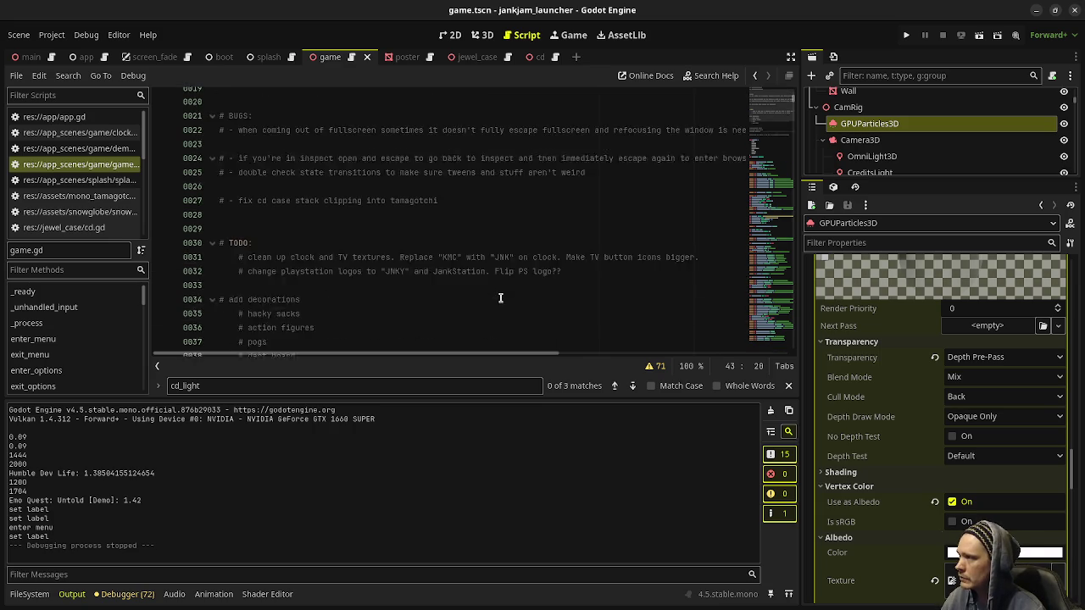
scroll(502, 300, up, 1)
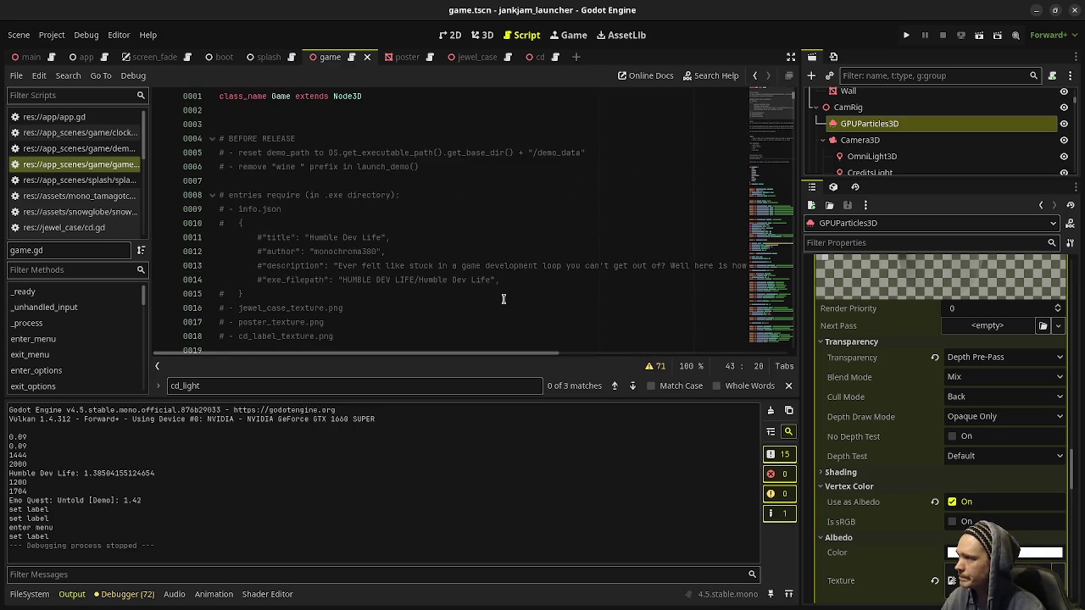
scroll(504, 300, down, 11)
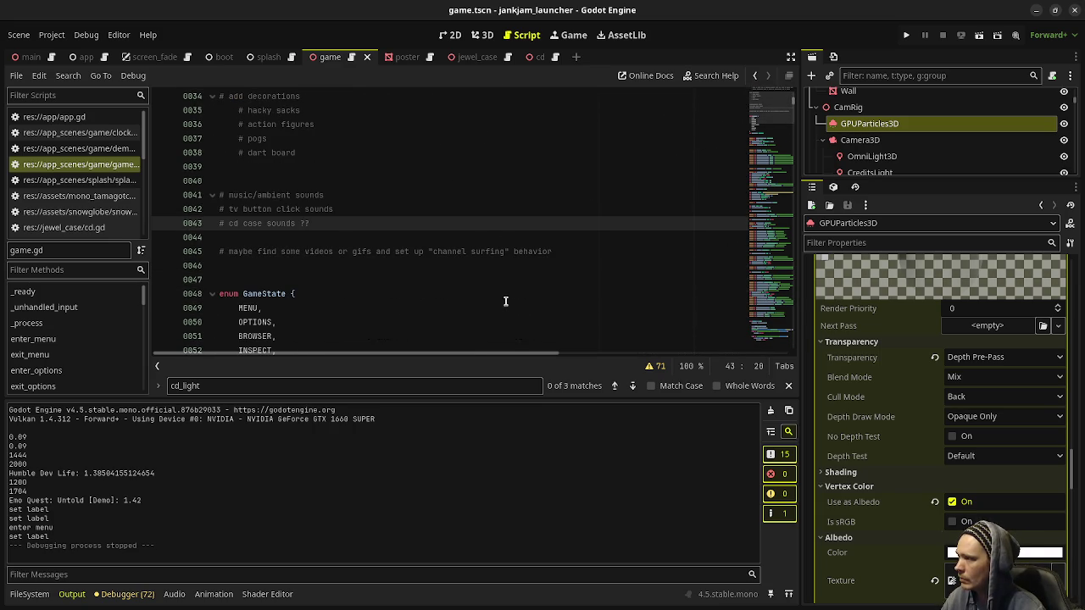
scroll(503, 300, up, 4)
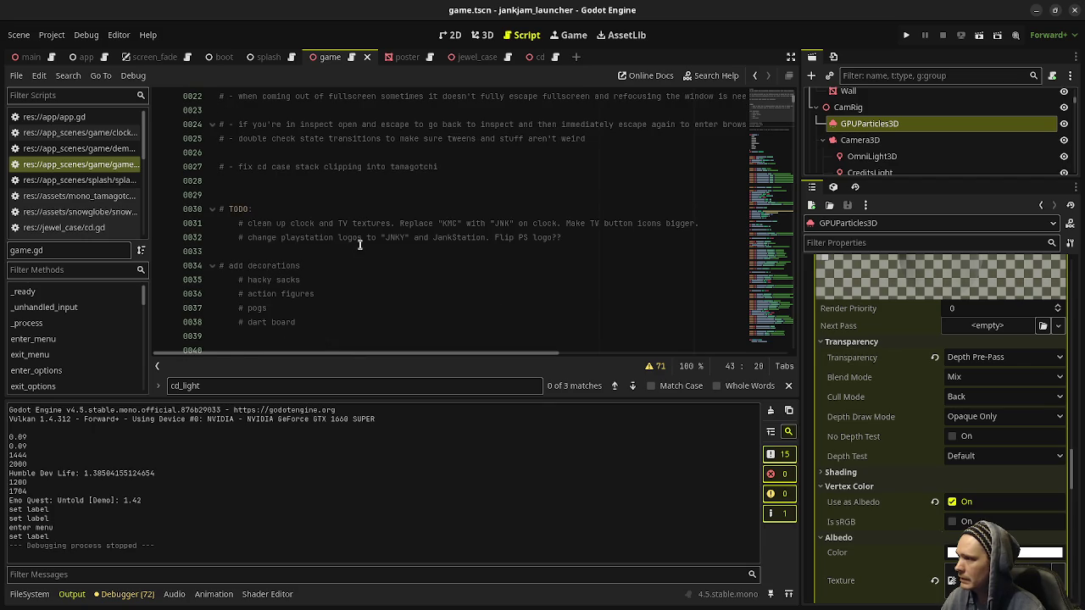
scroll(594, 255, down, 3)
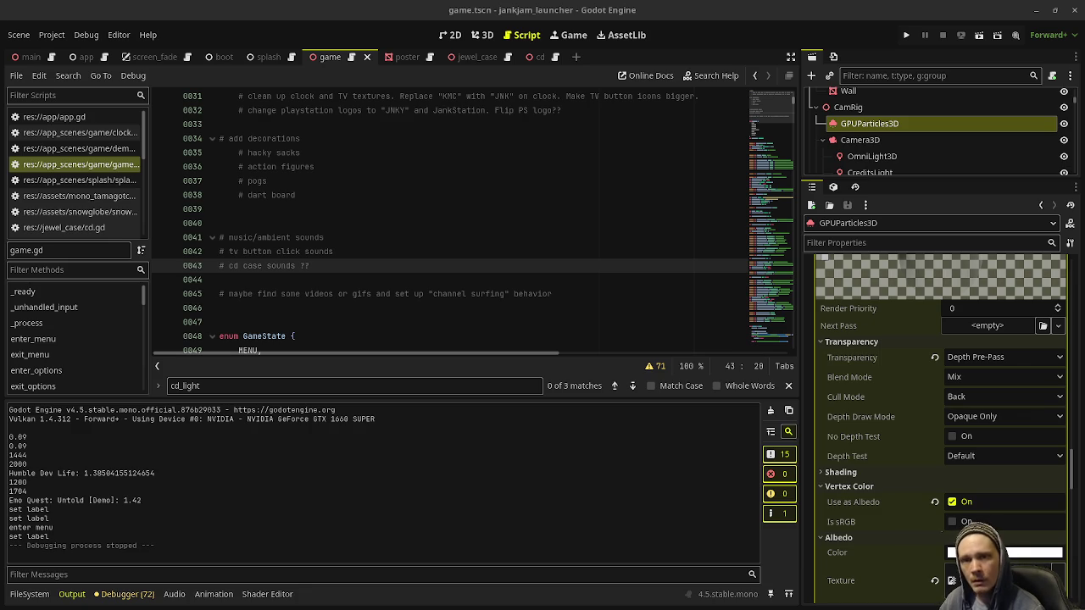
key(super)
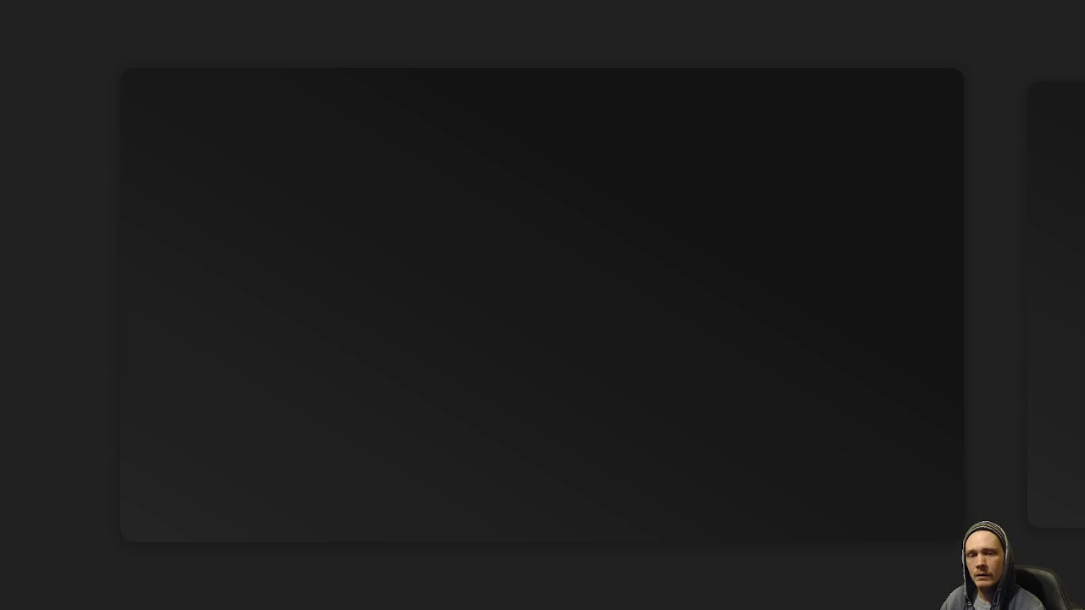
key(super)
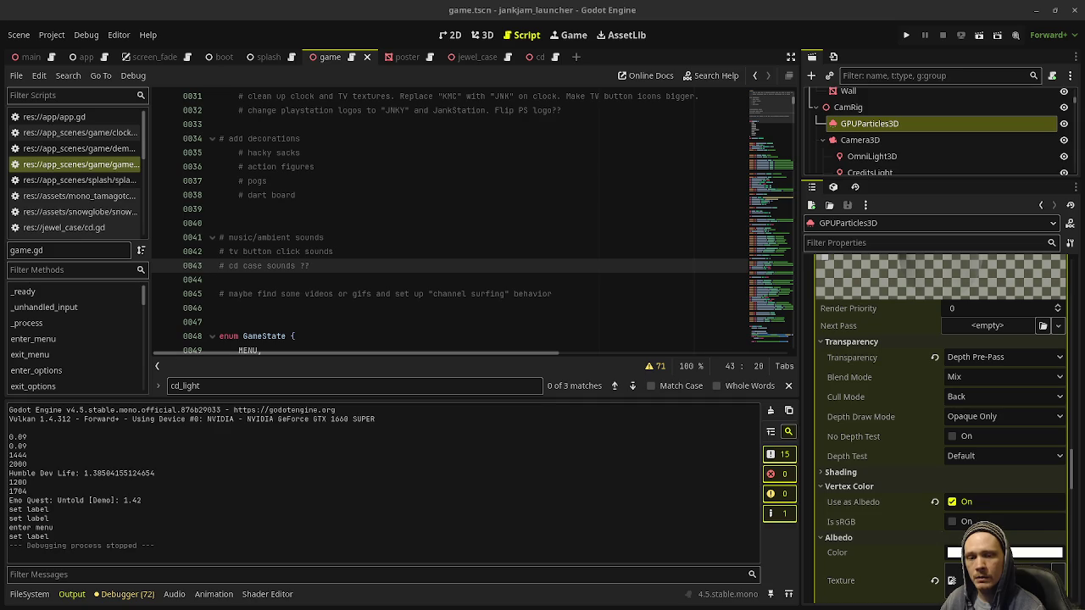
key(super)
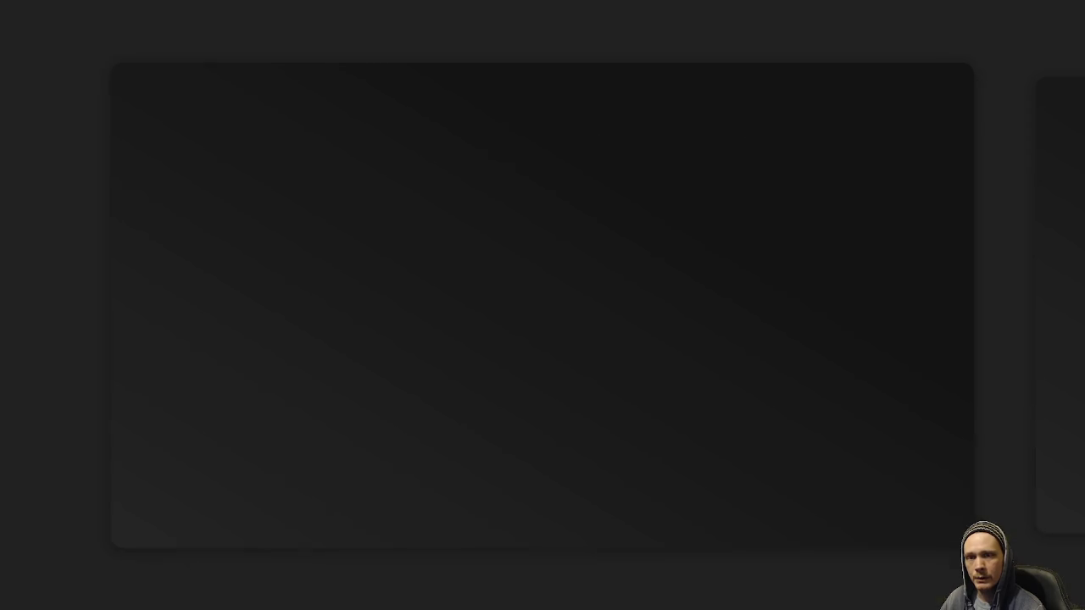
key(super)
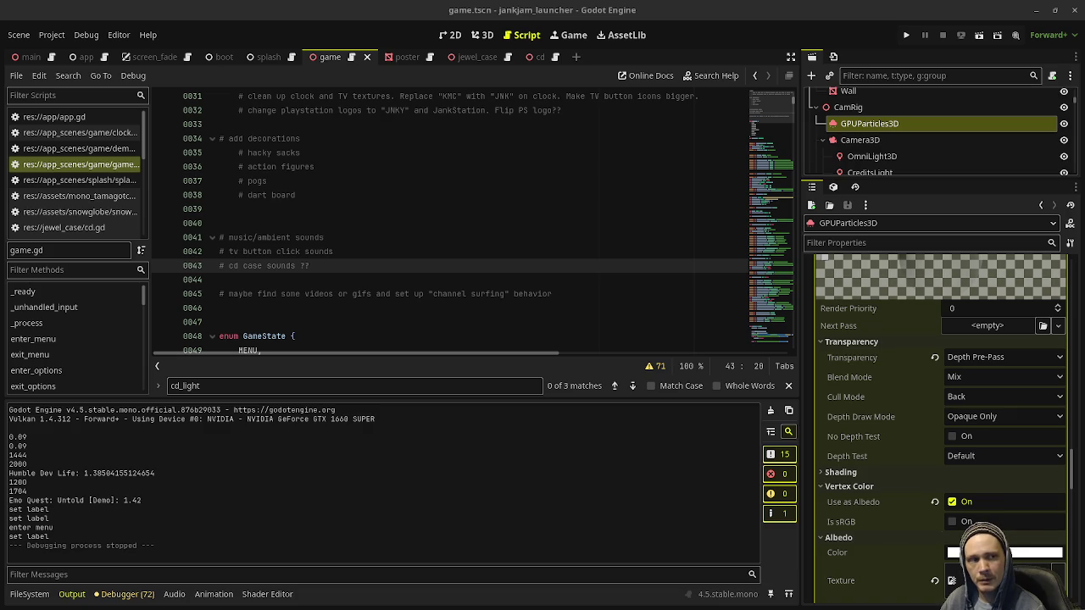